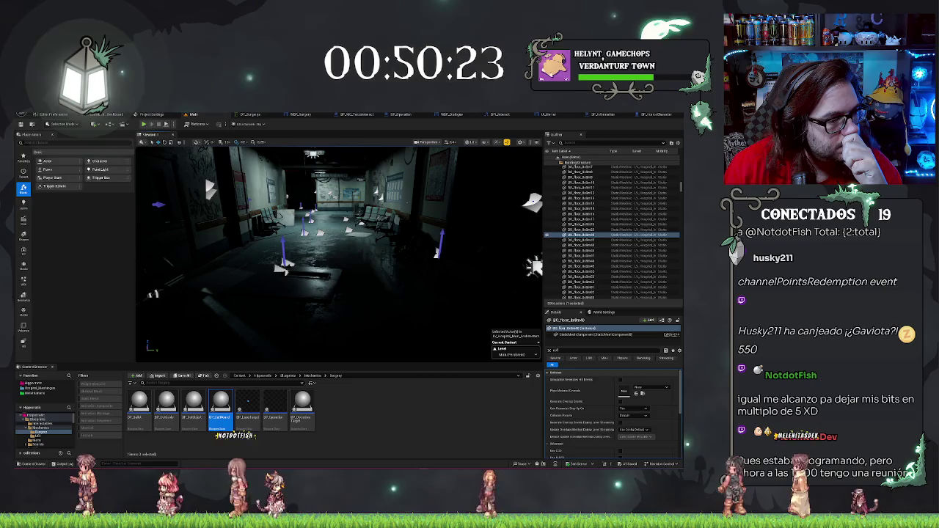
In BP_Operation's event graph, list all references to the Destroy Actor node in Find Results
{"action": "left_click", "coordinate": [400, 114]}
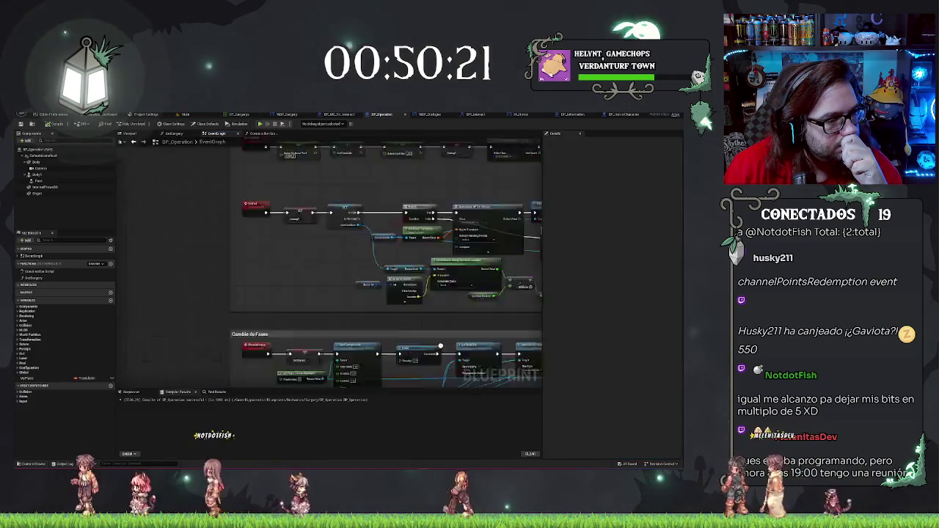
{"action": "scroll", "coordinate": [217, 267], "scroll_direction": "up", "scroll_amount": 3}
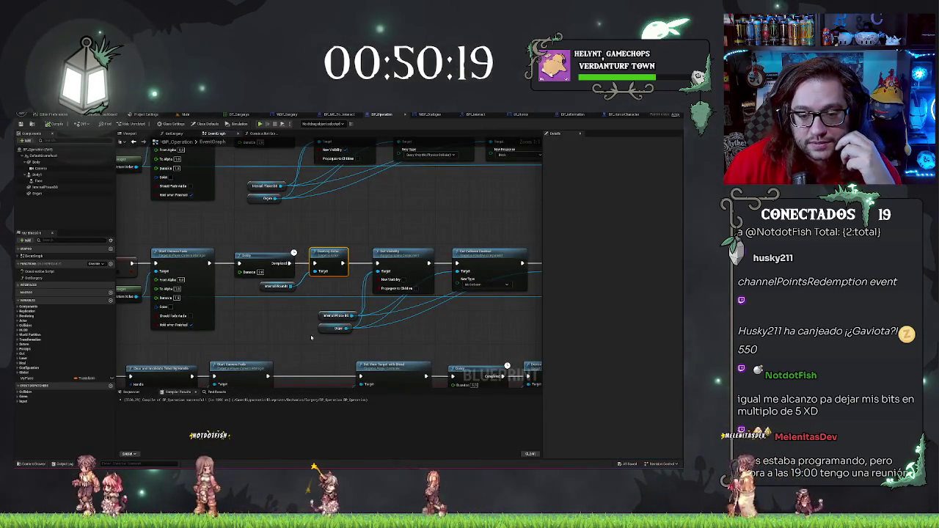
{"action": "left_click_drag", "start_coordinate": [275, 315], "coordinate": [346, 309]}
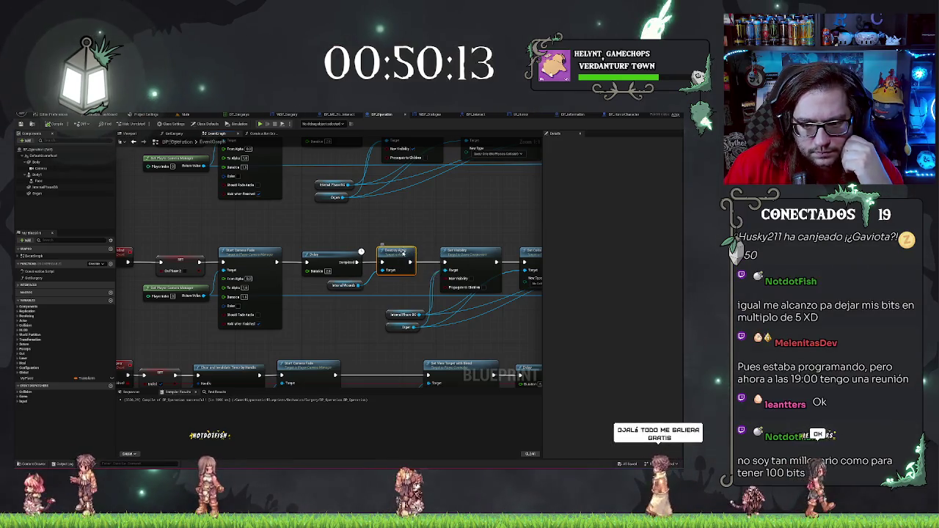
{"action": "right_click", "coordinate": [408, 254]}
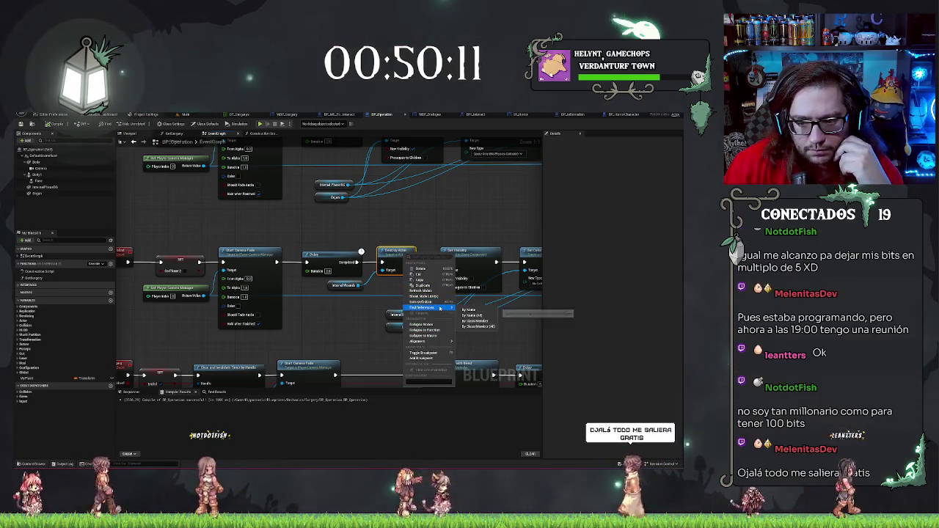
{"action": "left_click", "coordinate": [462, 311]}
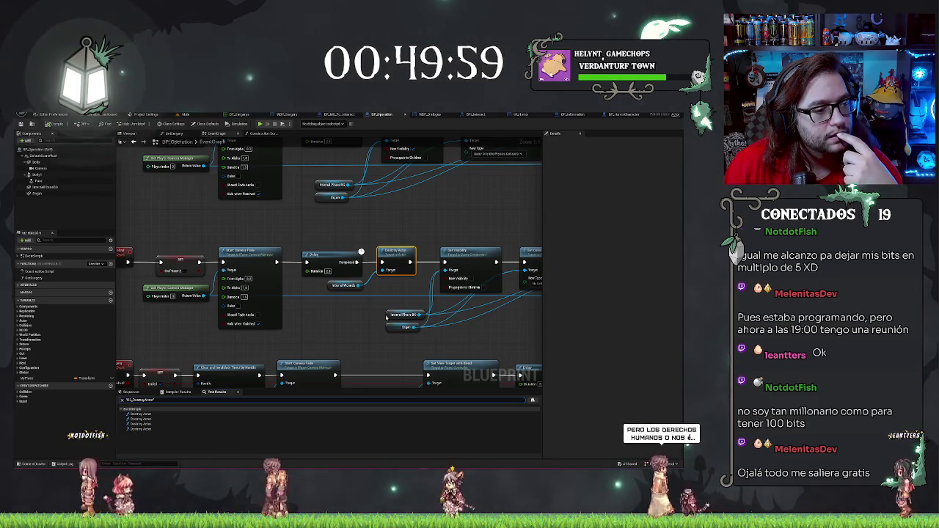
{"action": "left_click_drag", "start_coordinate": [335, 223], "coordinate": [394, 231]}
{"action": "scroll", "coordinate": [394, 232], "scroll_direction": "down", "scroll_amount": 2}
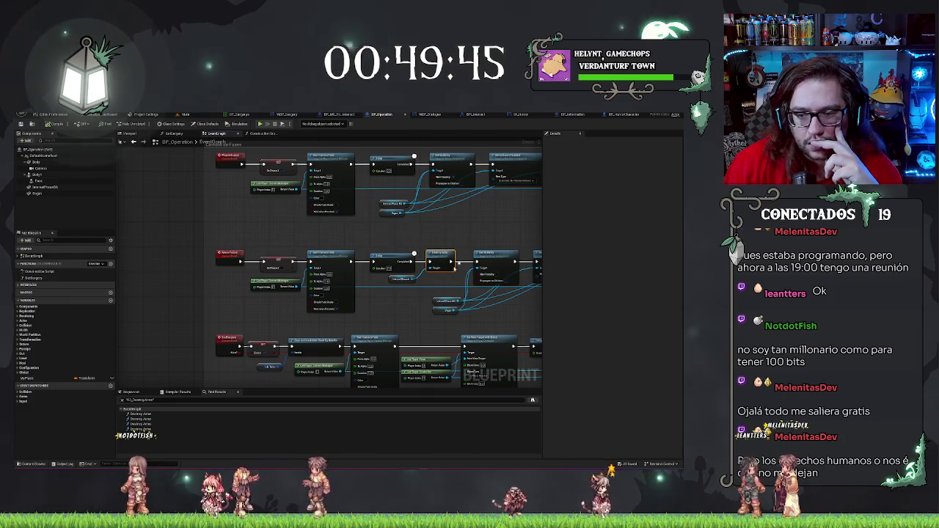
{"action": "scroll", "coordinate": [469, 209], "scroll_direction": "down", "scroll_amount": 3}
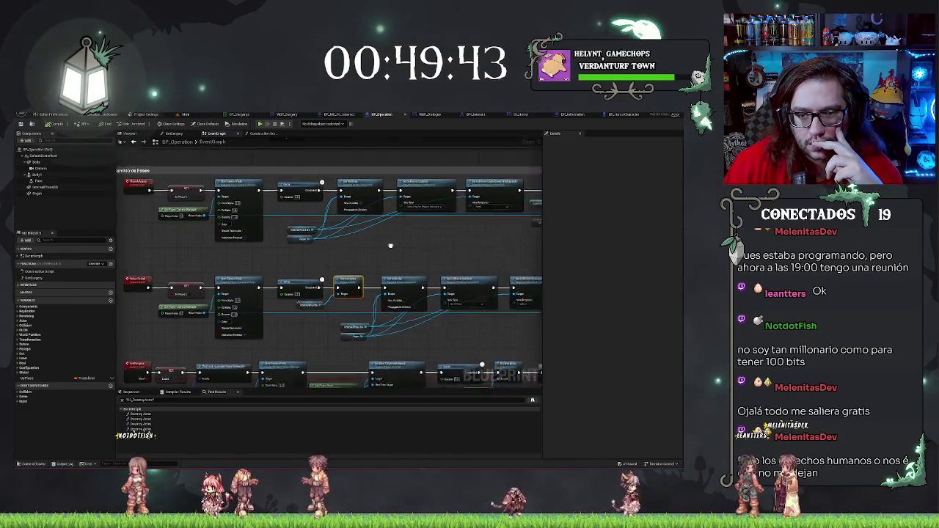
{"action": "left_click_drag", "start_coordinate": [235, 204], "coordinate": [134, 200]}
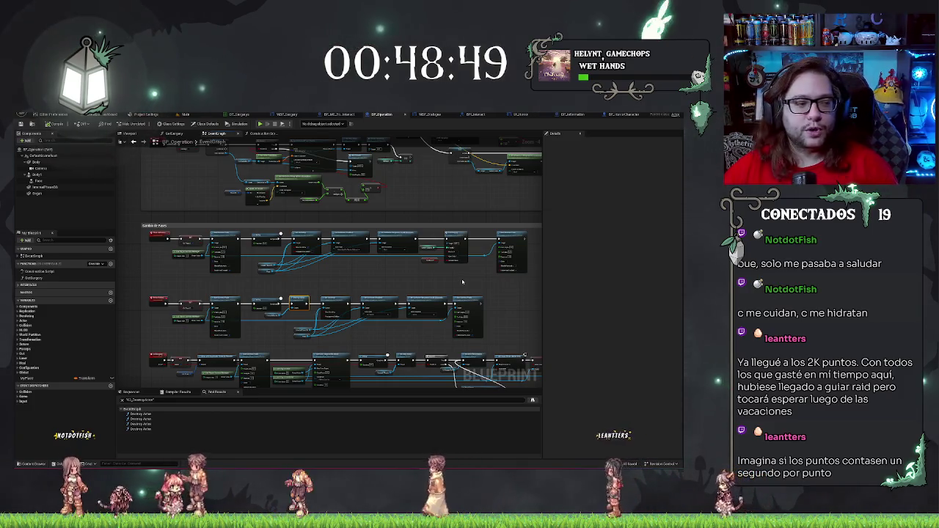
{"action": "left_click_drag", "start_coordinate": [458, 278], "coordinate": [435, 275]}
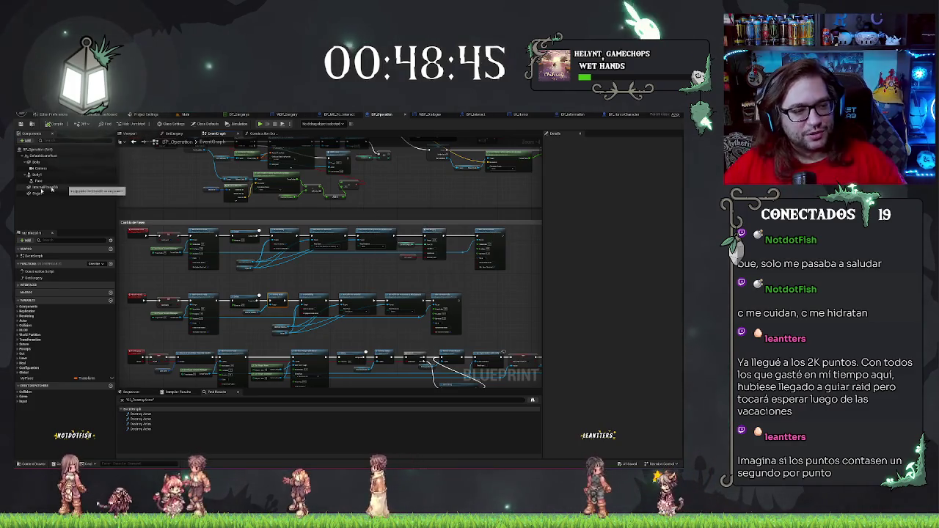
{"action": "scroll", "coordinate": [241, 248], "scroll_direction": "down", "scroll_amount": 5}
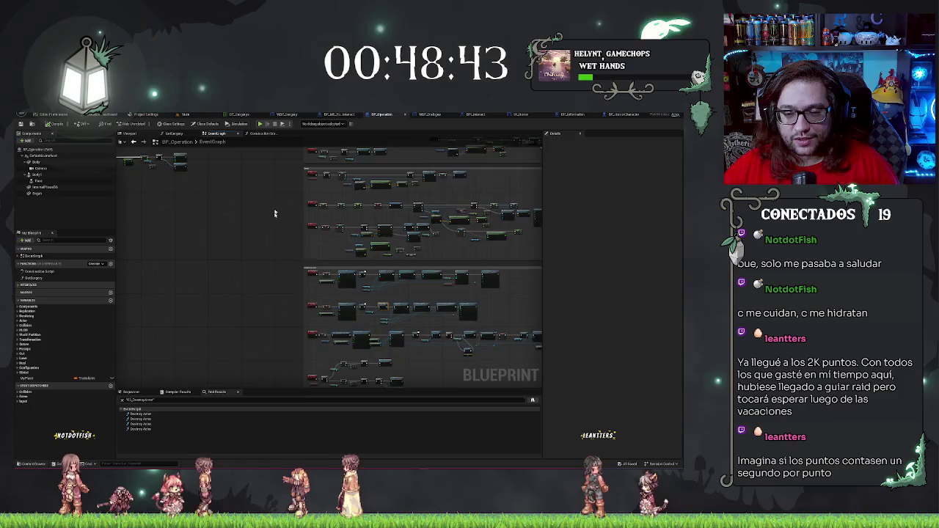
{"action": "scroll", "coordinate": [276, 203], "scroll_direction": "up", "scroll_amount": 2}
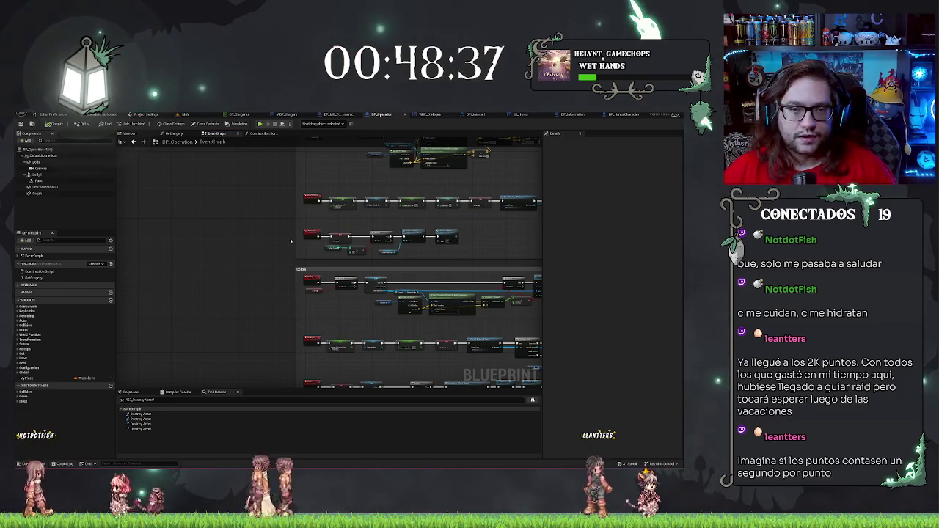
{"action": "scroll", "coordinate": [205, 254], "scroll_direction": "down", "scroll_amount": 5}
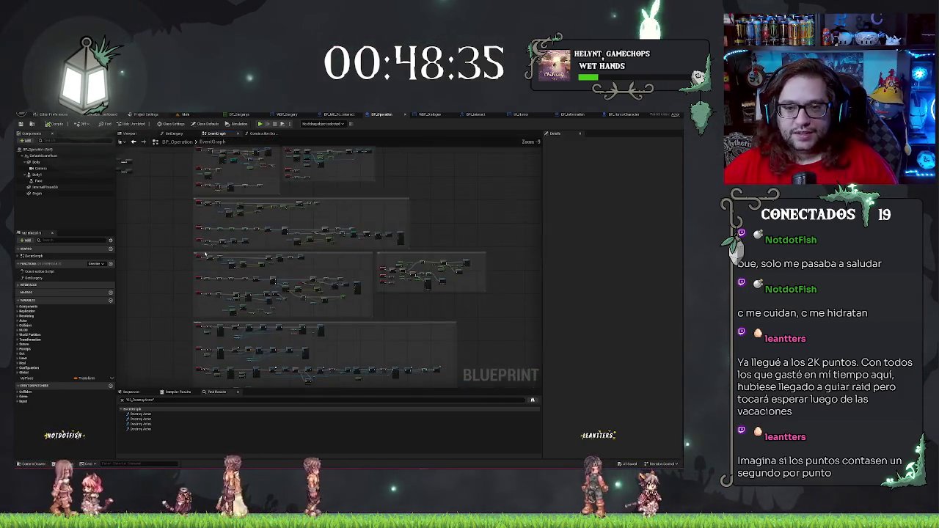
{"action": "left_click_drag", "start_coordinate": [380, 306], "coordinate": [431, 258]}
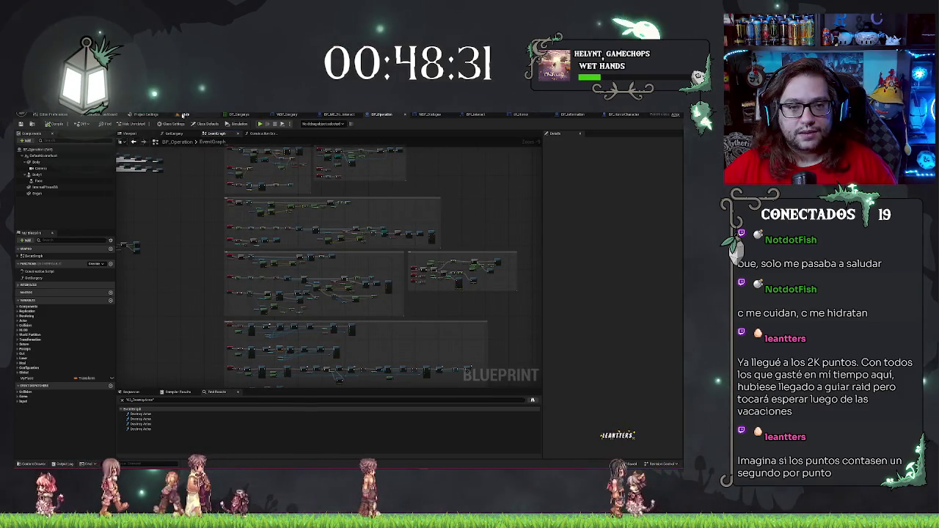
From the Main level, open BP_LaserTarget in the Surgery folder and select its middle disabled node
{"action": "left_click", "coordinate": [186, 116]}
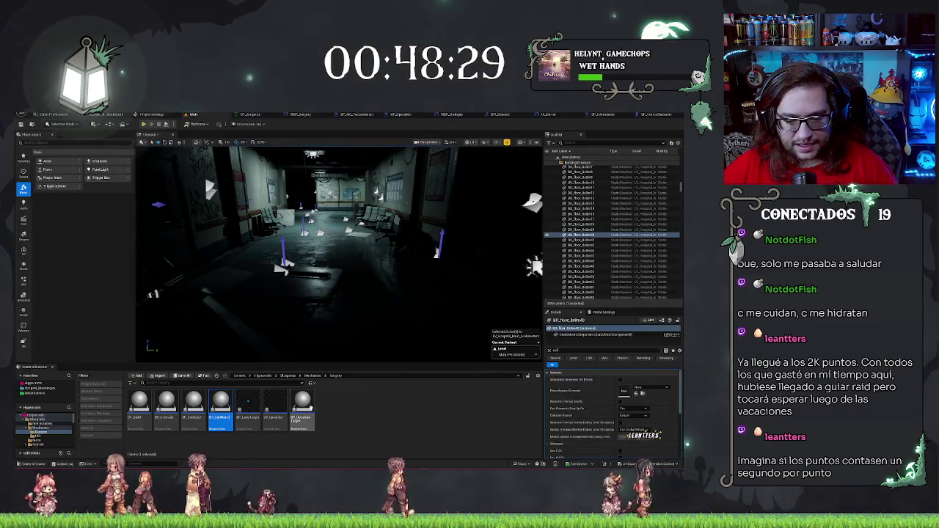
{"action": "left_click", "coordinate": [250, 401]}
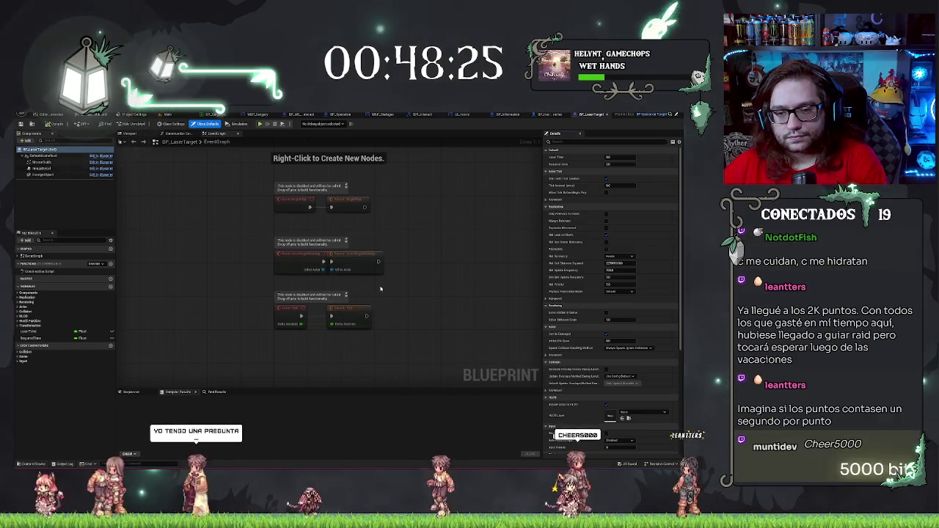
{"action": "left_click", "coordinate": [356, 259]}
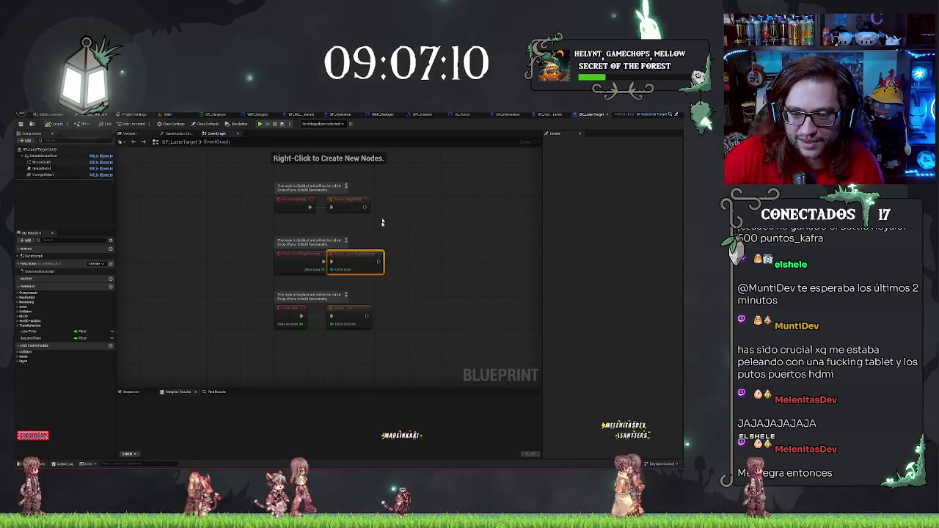
Select the middle pair of disabled nodes, then view BP_LaserTarget's Construction Script graph
{"action": "left_click_drag", "start_coordinate": [368, 274], "coordinate": [379, 273]}
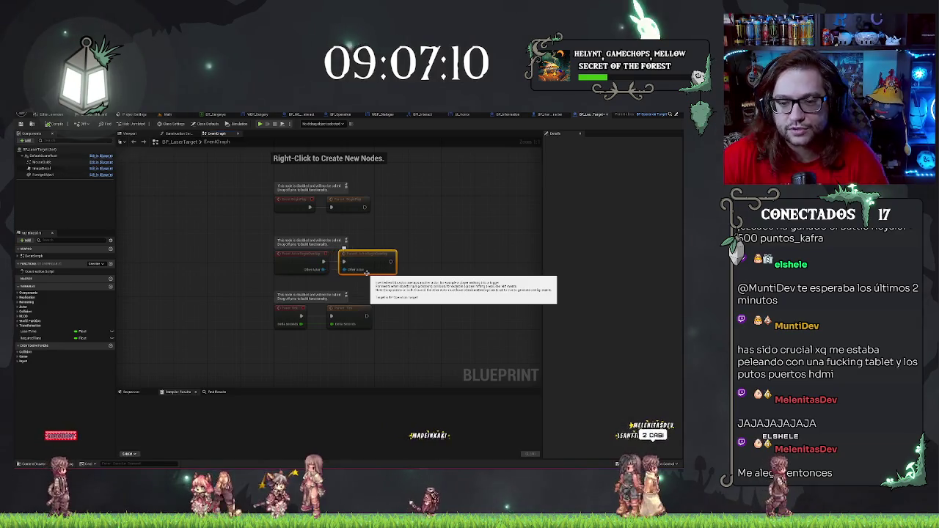
{"action": "left_click", "coordinate": [177, 134]}
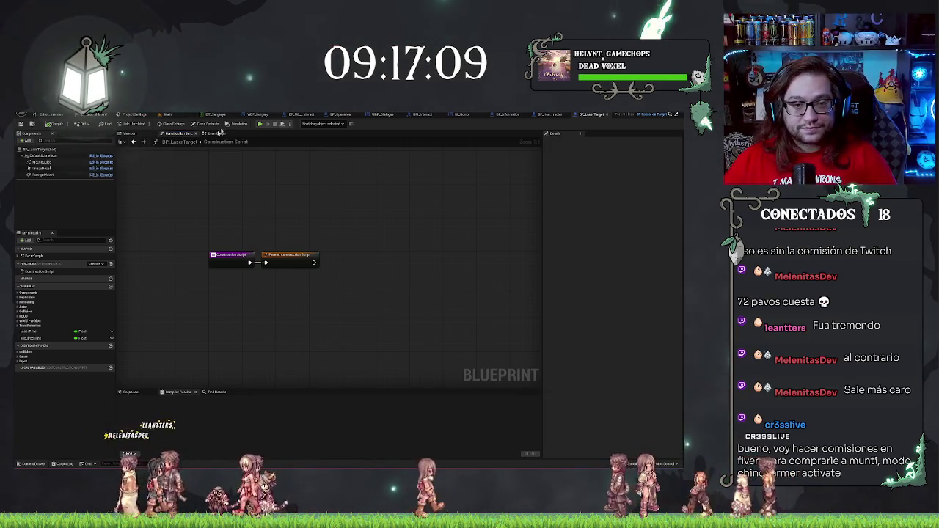
Return to the Main level viewport and move the camera forward down the hospital corridor
{"action": "left_click", "coordinate": [168, 116]}
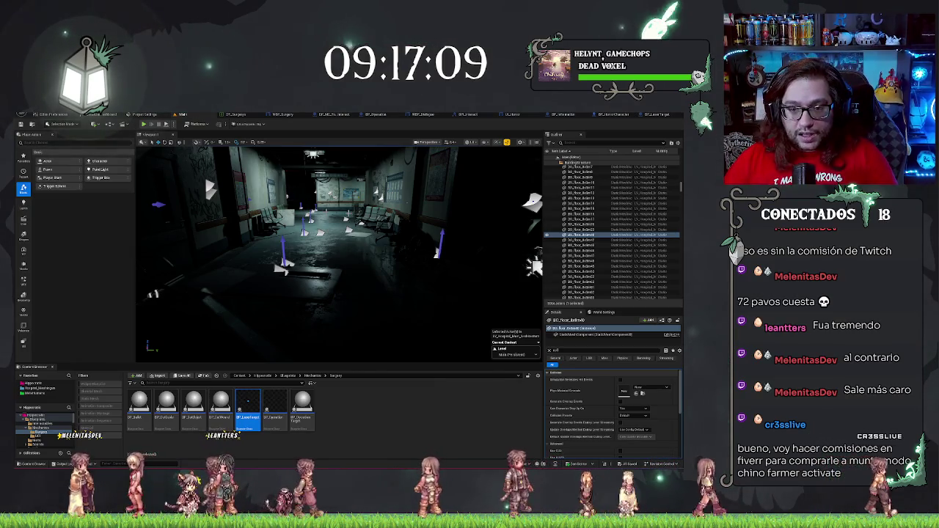
{"action": "scroll", "coordinate": [337, 249], "scroll_direction": "up", "scroll_amount": 3}
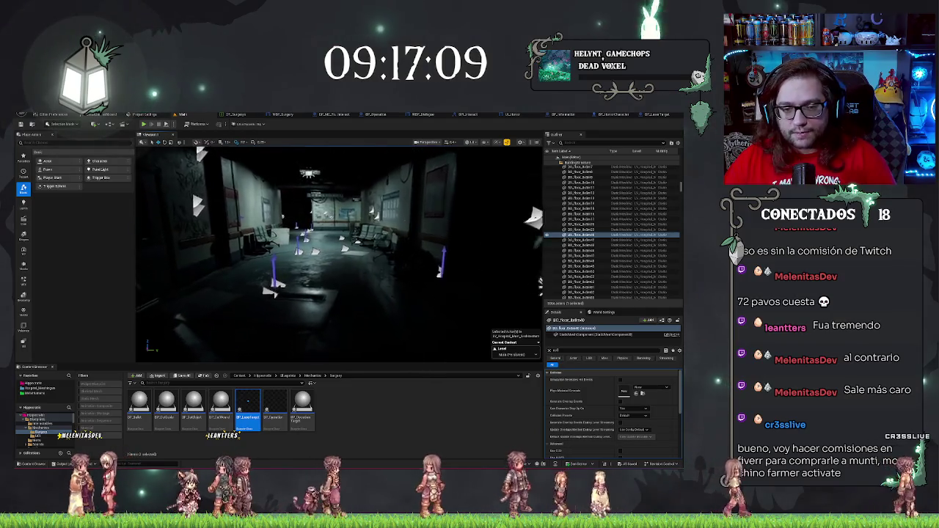
{"action": "scroll", "coordinate": [302, 253], "scroll_direction": "up", "scroll_amount": 3}
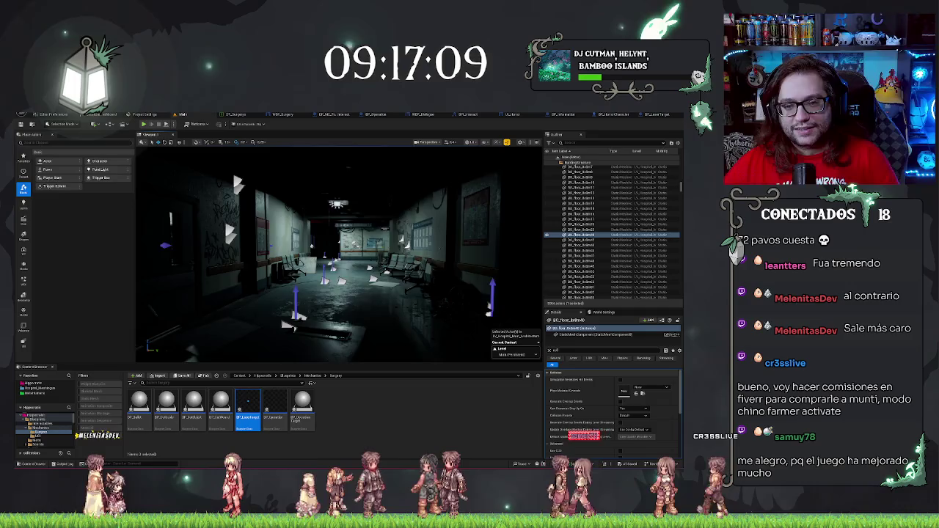
Start Play In Editor with Alt+P and turn the view left toward the red-lit corridor
{"action": "key", "text": "alt+p"}
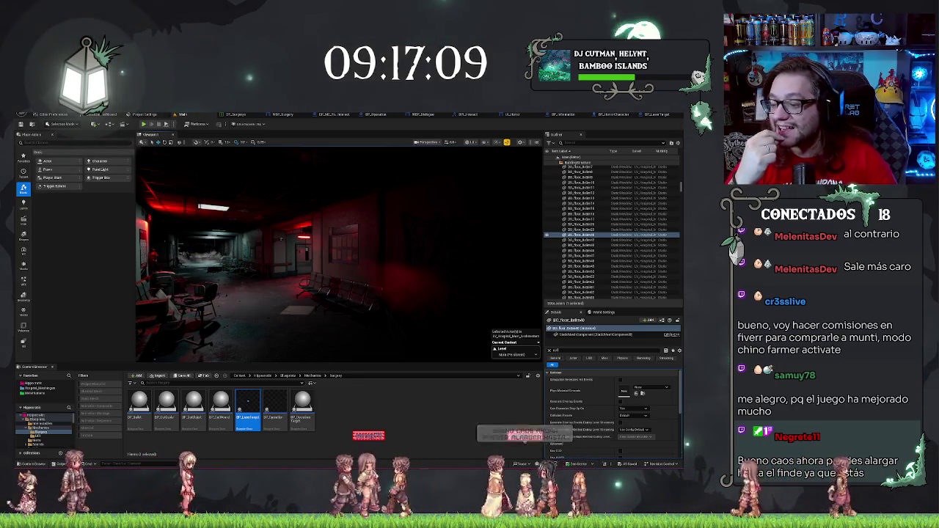
{"action": "left_click_drag", "start_coordinate": [319, 232], "coordinate": [275, 232]}
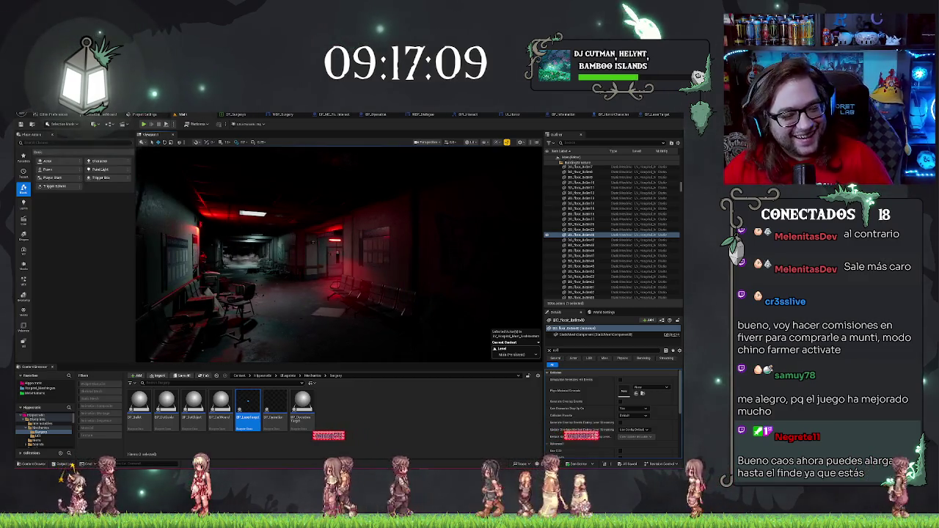
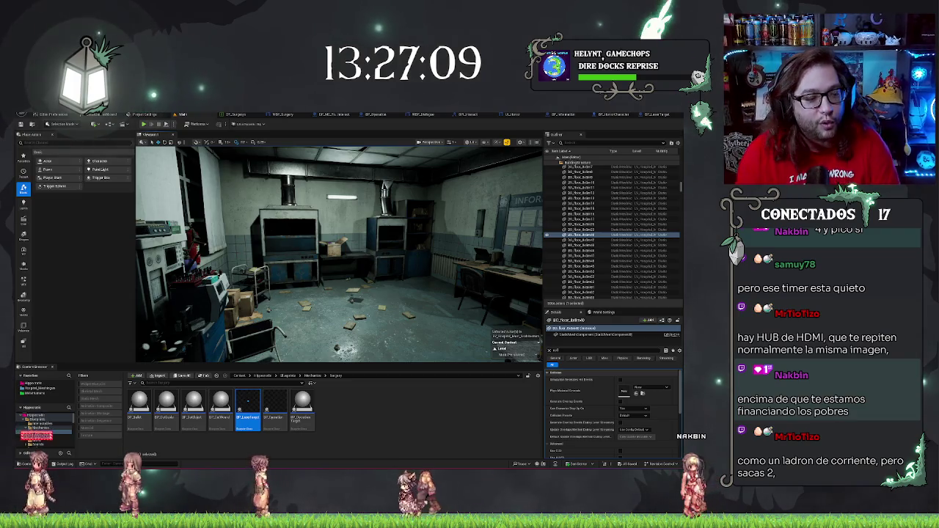
Expand the Content folder tree to reveal the nested Surgery blueprints folder
{"action": "left_click", "coordinate": [65, 436]}
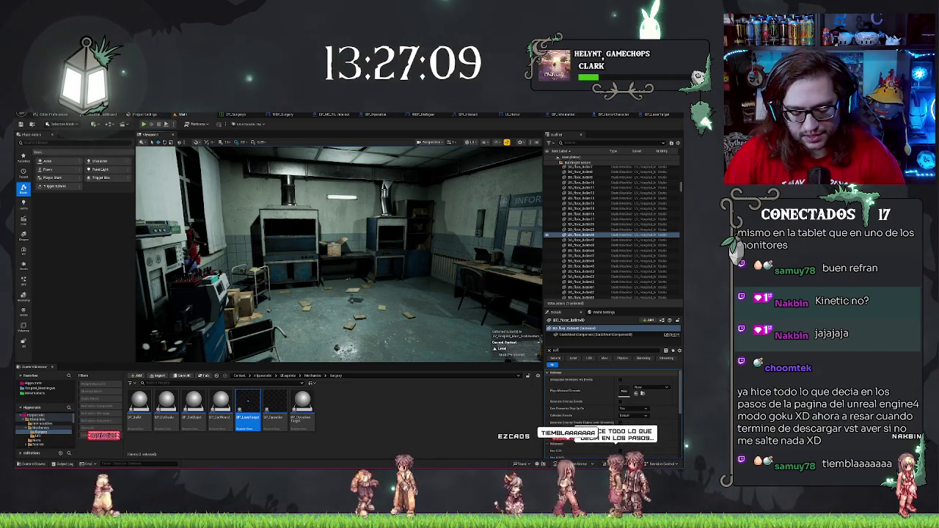
{"action": "key", "text": "super"}
{"action": "key", "text": "super"}
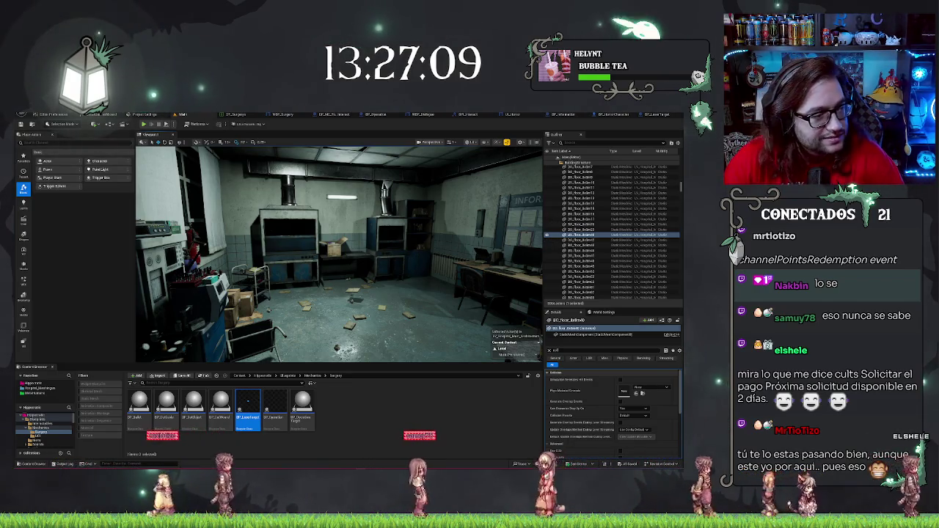
{"action": "left_click_drag", "start_coordinate": [345, 253], "coordinate": [304, 253]}
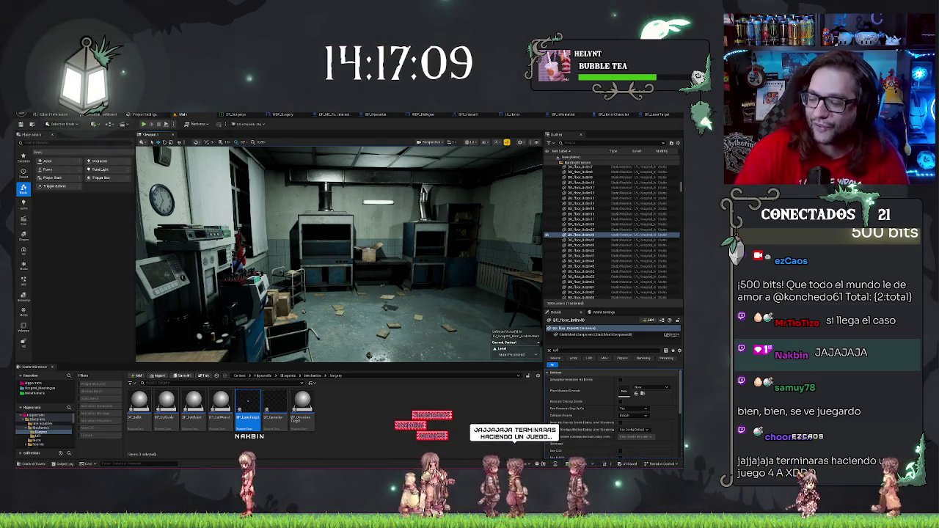
Frame the red-lit hospital corridor and start a Play-In-Editor session of the level
{"action": "key", "text": "f"}
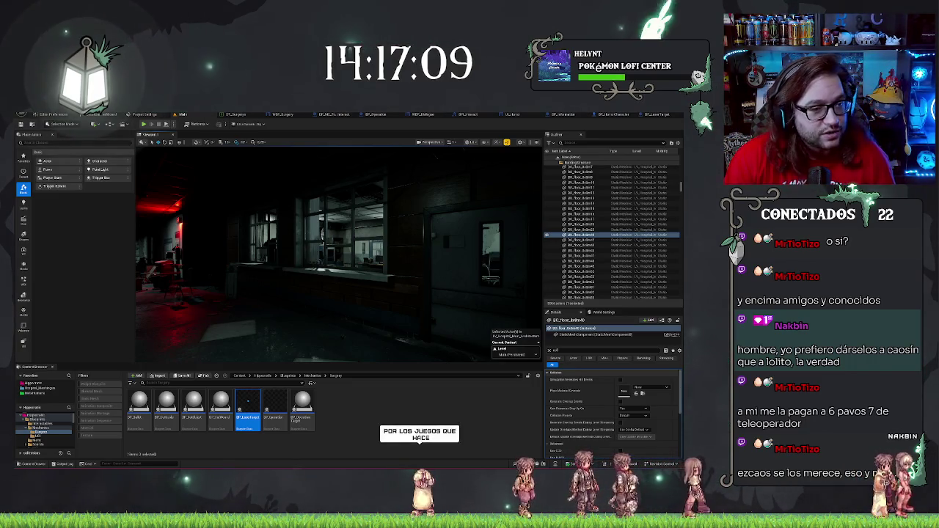
{"action": "left_click_drag", "start_coordinate": [242, 184], "coordinate": [203, 182]}
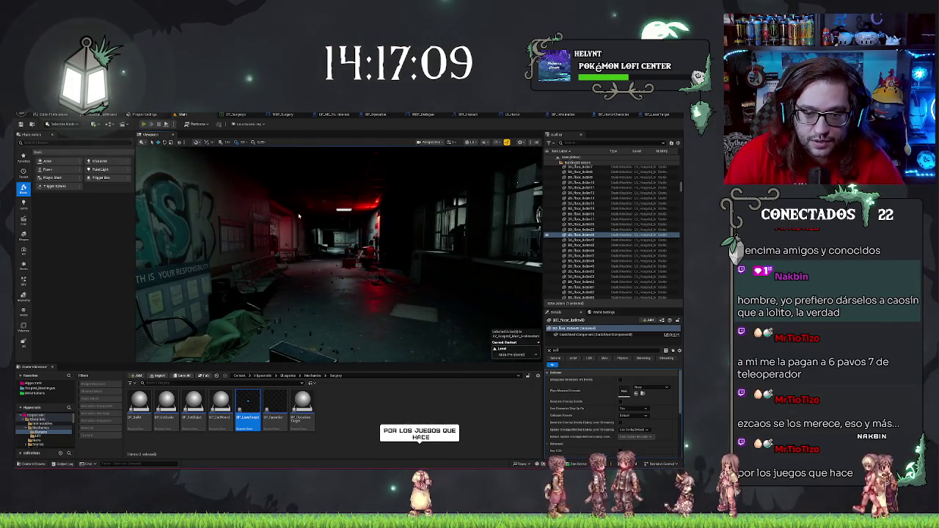
{"action": "key", "text": "alt+p"}
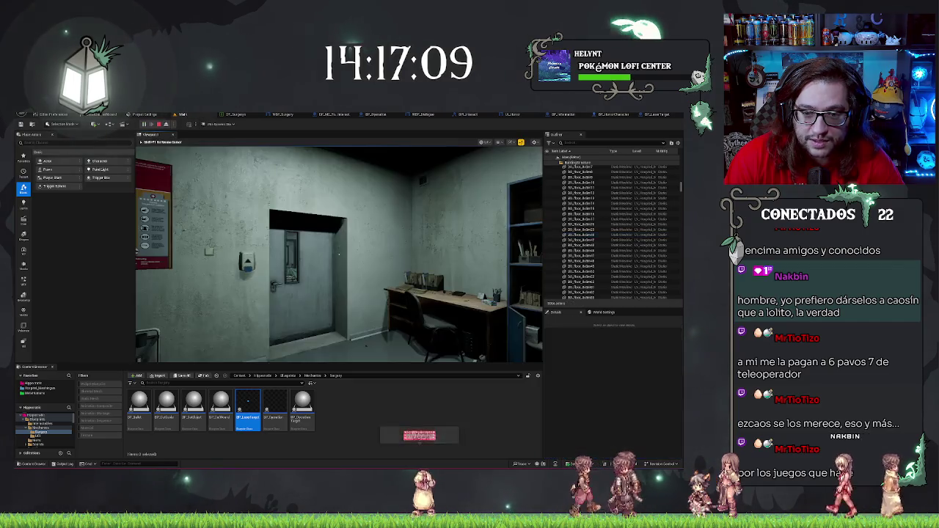
Walk to the shirtless patient, accept his surgery offer, and begin the incision
{"action": "key", "text": "w"}
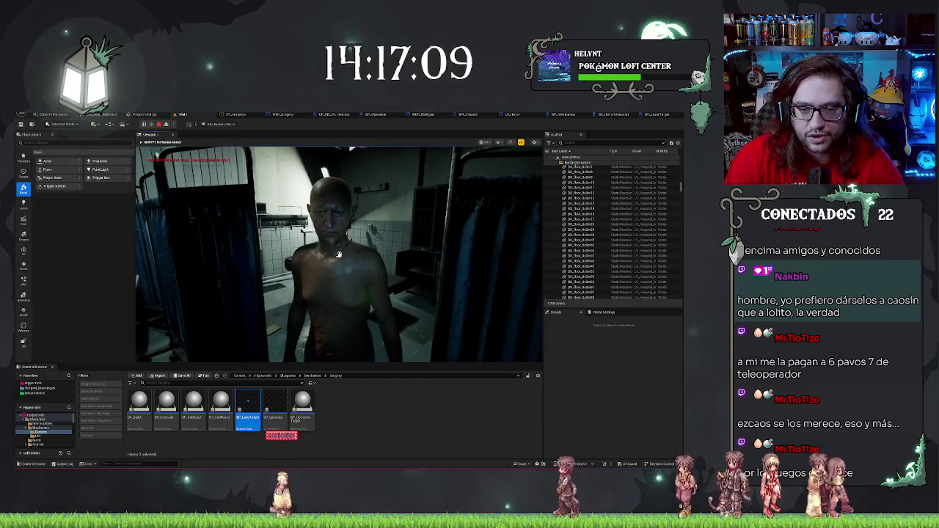
{"action": "key", "text": "e"}
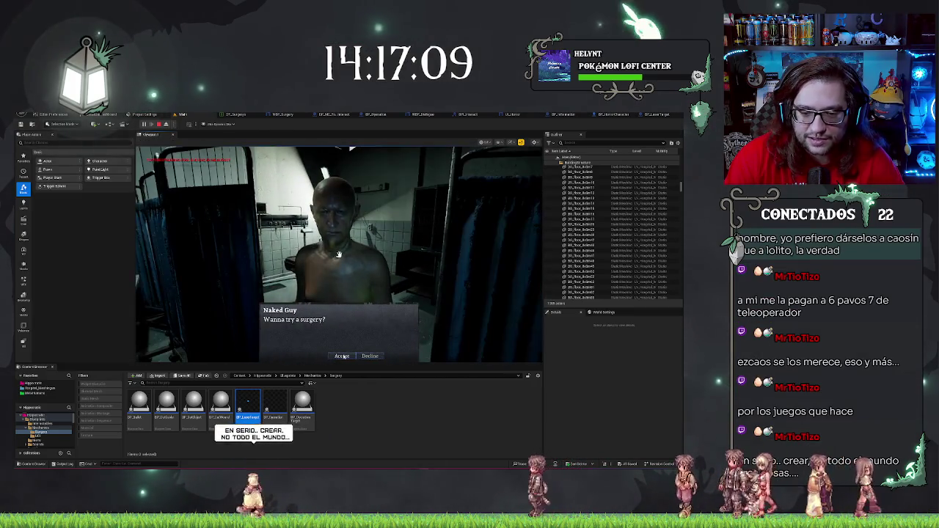
{"action": "left_click", "coordinate": [342, 356]}
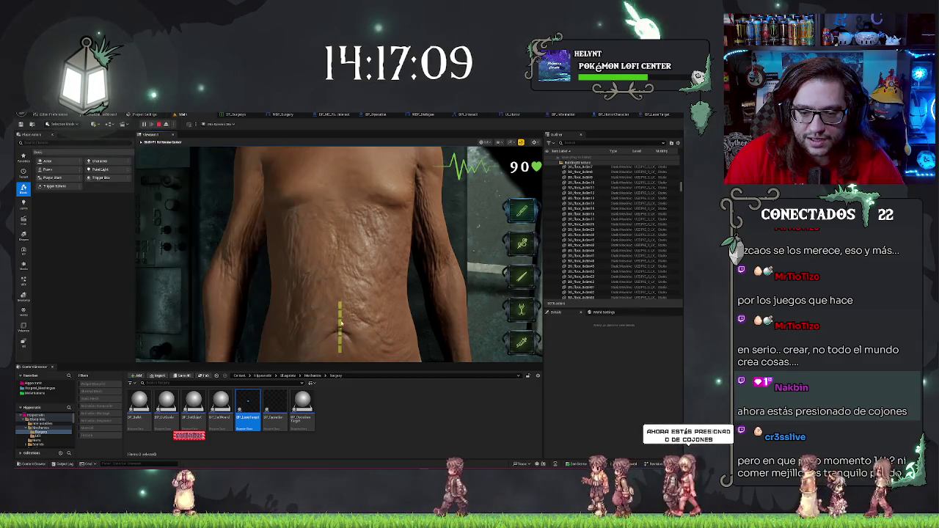
{"action": "left_click_drag", "start_coordinate": [341, 354], "coordinate": [341, 356]}
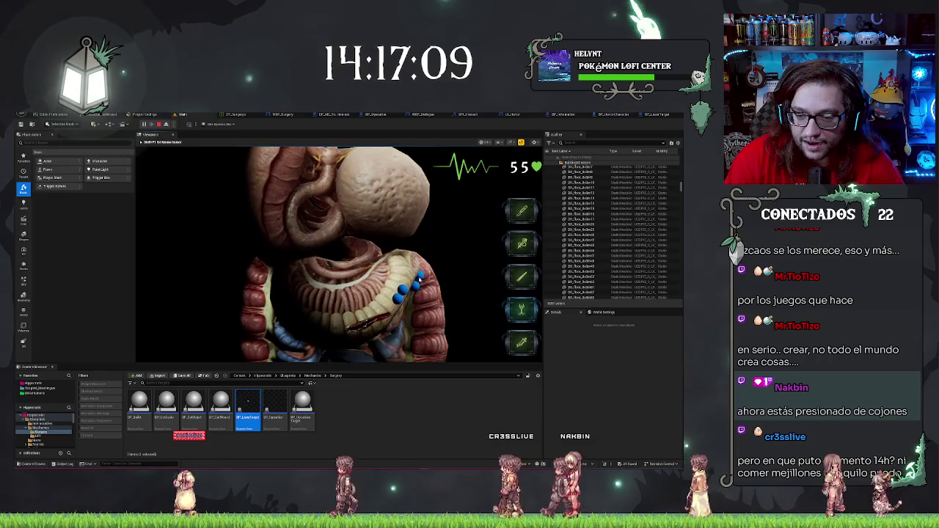
Operate on the exposed organs with the surgical tools, then free the mouse and stop playing
{"action": "left_click", "coordinate": [420, 280]}
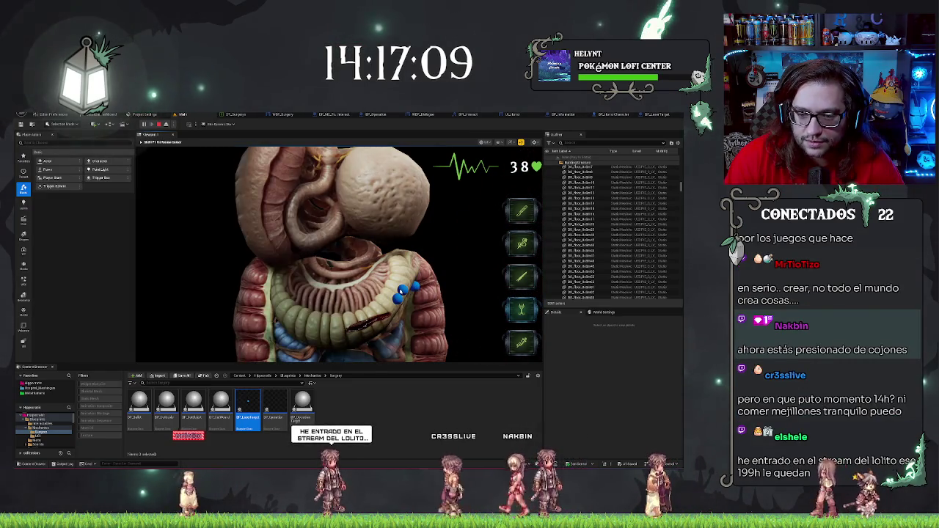
{"action": "left_click", "coordinate": [421, 288]}
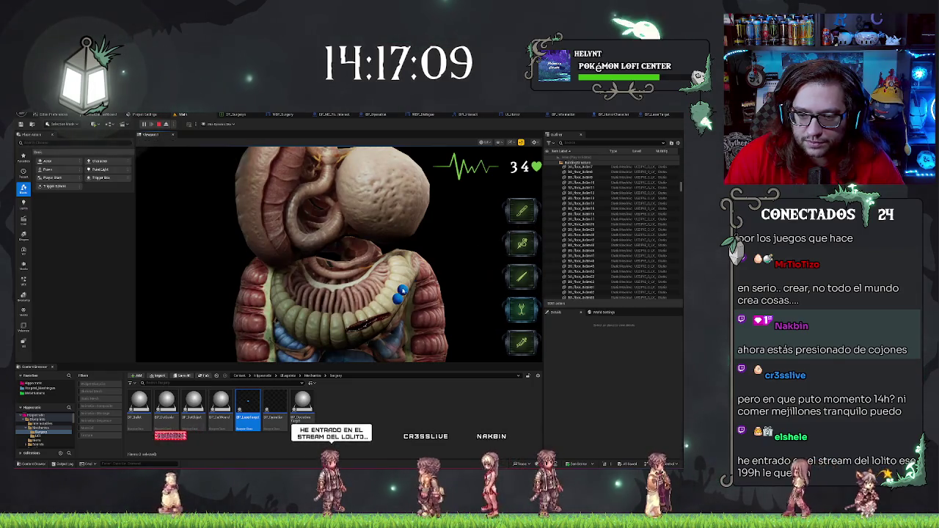
{"action": "left_click", "coordinate": [518, 339]}
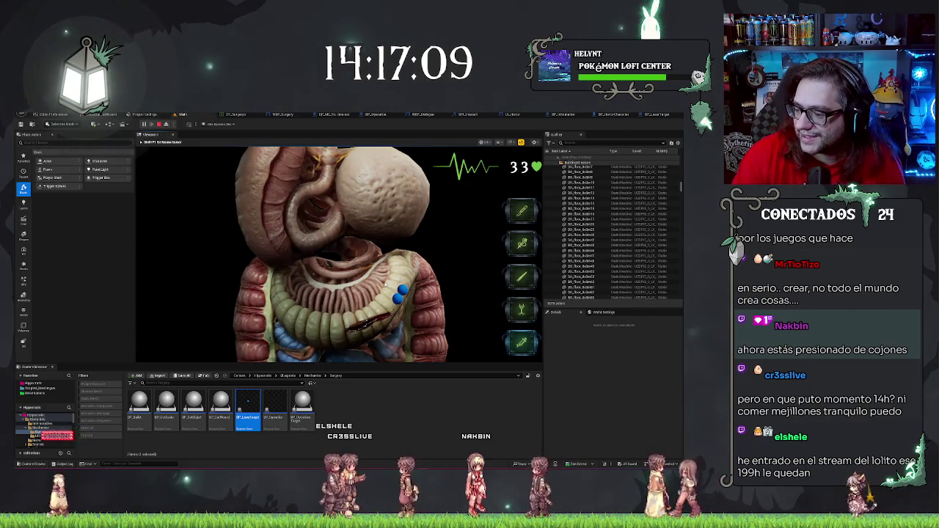
{"action": "key", "text": "shift+F1"}
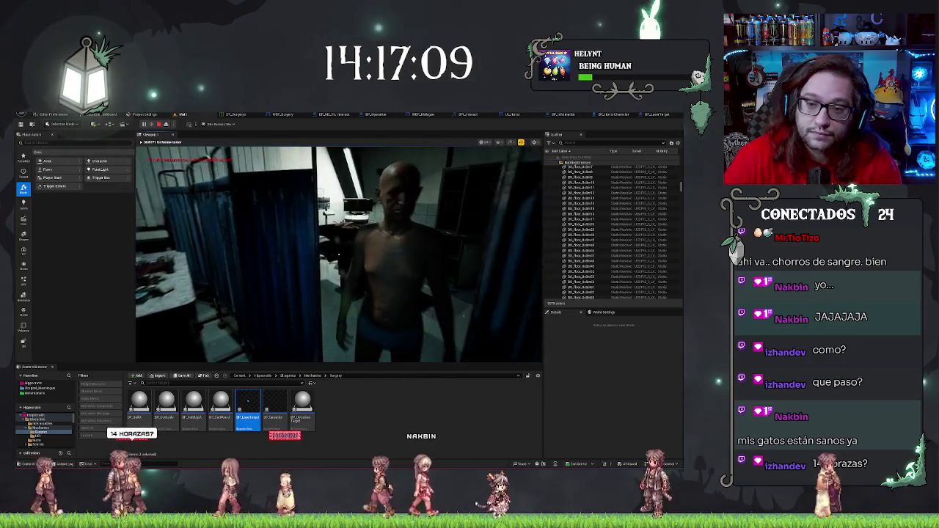
{"action": "key", "text": "Escape"}
Zoom and pan the BP_Operation Event Graph to frame its surgery logic nodes
{"action": "scroll", "coordinate": [431, 236], "scroll_direction": "up", "scroll_amount": 8}
{"action": "scroll", "coordinate": [410, 304], "scroll_direction": "up", "scroll_amount": 4}
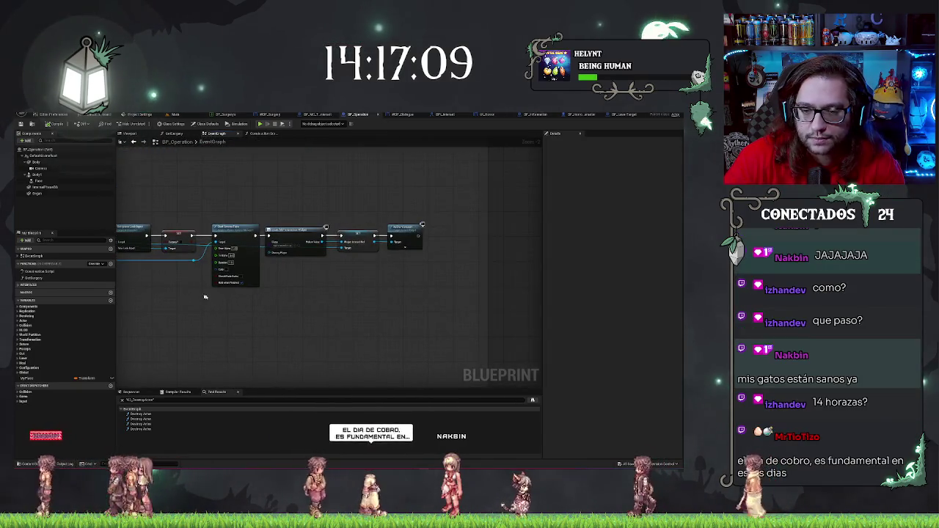
{"action": "mouse_move", "coordinate": [440, 275]}
{"action": "left_mouse_down"}
{"action": "mouse_move", "coordinate": [494, 312]}
{"action": "mouse_move", "coordinate": [479, 268]}
{"action": "left_mouse_up"}
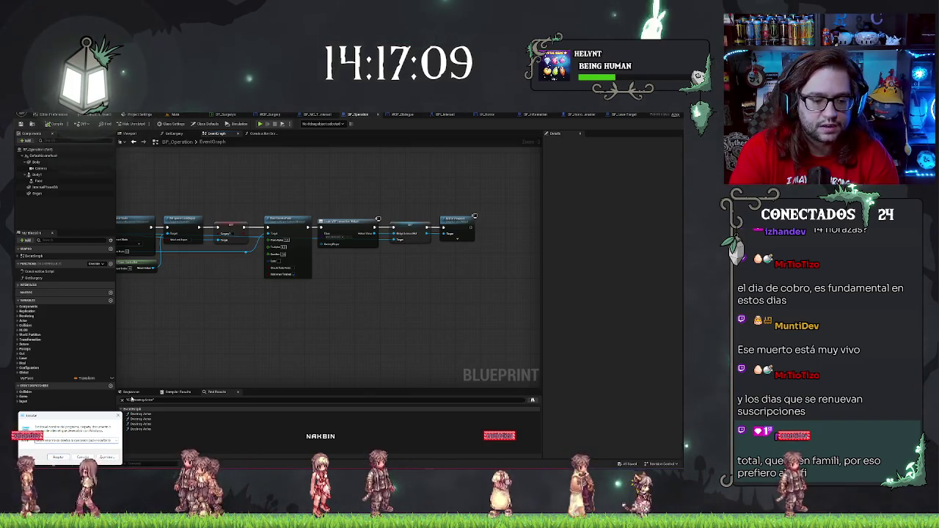
{"action": "key", "text": "Return"}
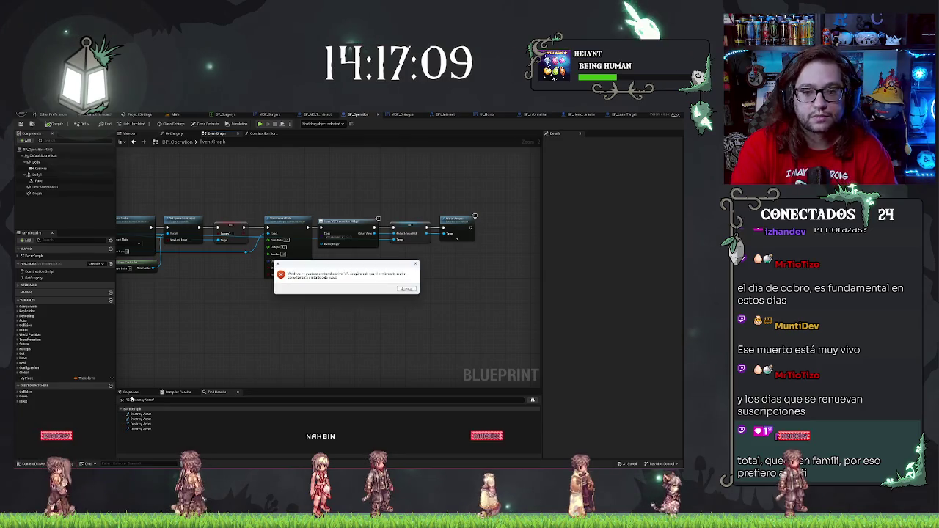
{"action": "key", "text": "Return"}
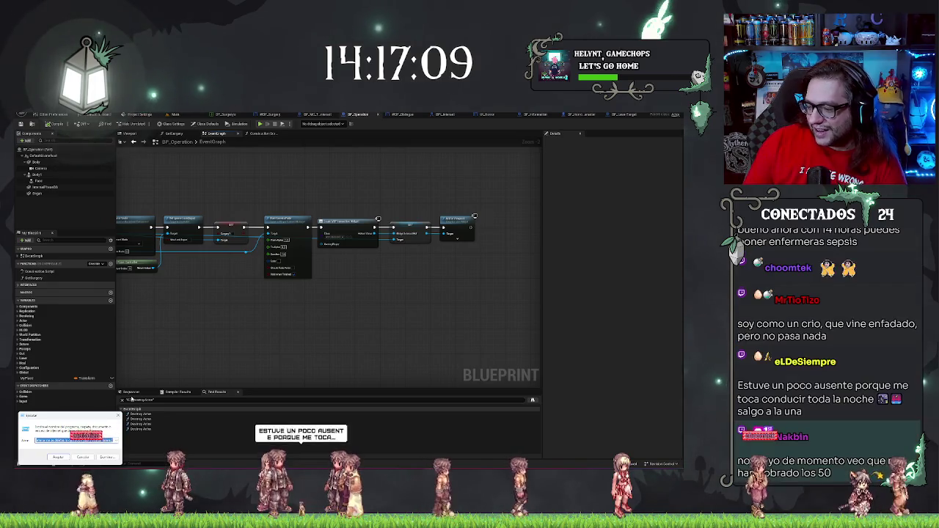
Paste a different path into the Run dialog's Open field
{"action": "key", "text": "ctrl+v"}
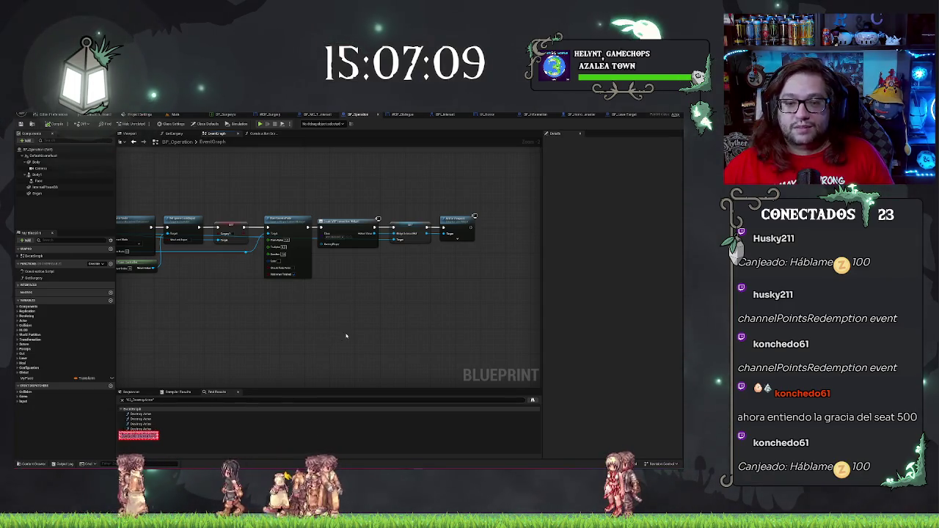
{"action": "left_click_drag", "start_coordinate": [344, 335], "coordinate": [363, 332]}
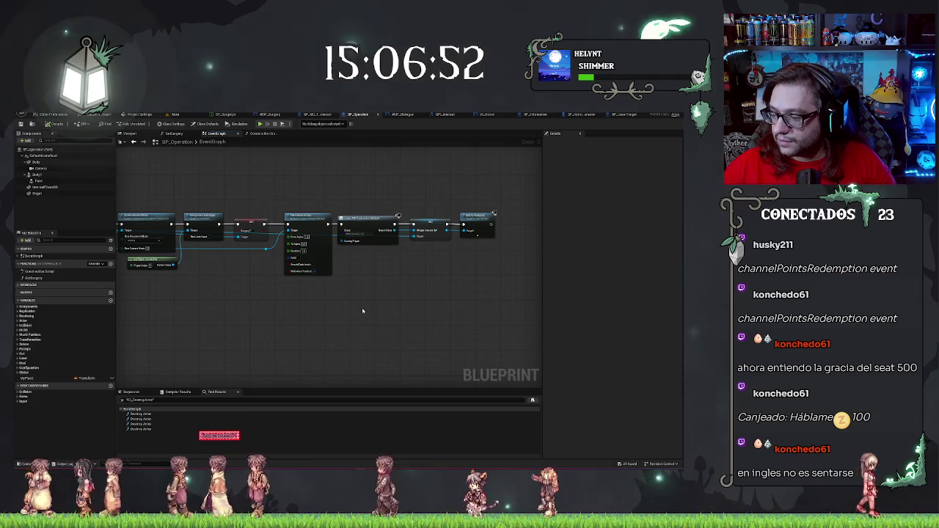
{"action": "mouse_move", "coordinate": [363, 310]}
{"action": "left_mouse_down"}
{"action": "mouse_move", "coordinate": [403, 314]}
{"action": "mouse_move", "coordinate": [252, 318]}
{"action": "mouse_move", "coordinate": [203, 283]}
{"action": "left_mouse_up"}
{"action": "scroll", "coordinate": [403, 294], "scroll_direction": "up", "scroll_amount": 1}
{"action": "scroll", "coordinate": [368, 302], "scroll_direction": "down", "scroll_amount": 5}
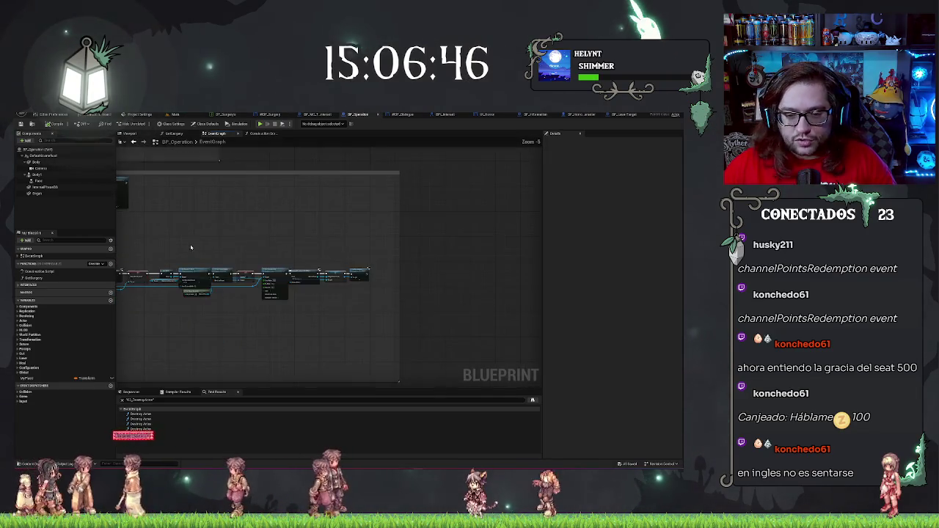
{"action": "scroll", "coordinate": [367, 302], "scroll_direction": "up", "scroll_amount": 4}
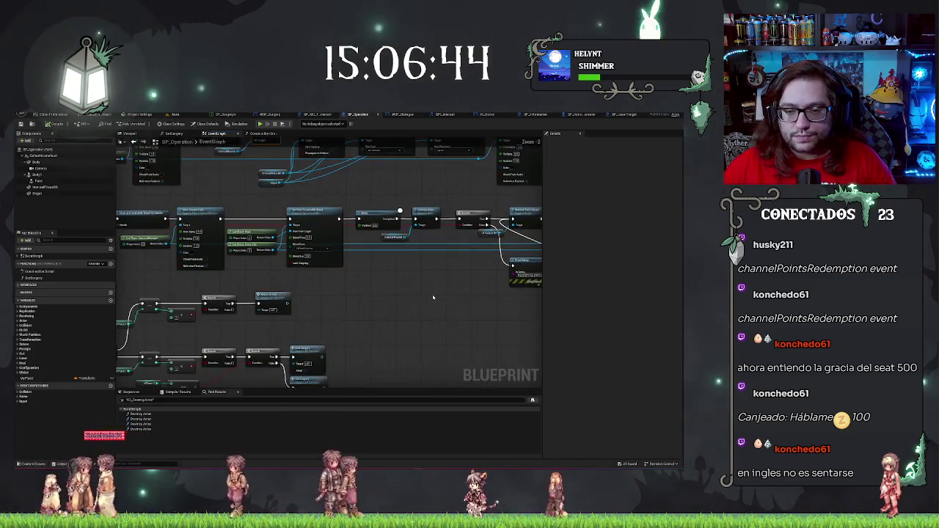
{"action": "scroll", "coordinate": [433, 297], "scroll_direction": "up", "scroll_amount": 3}
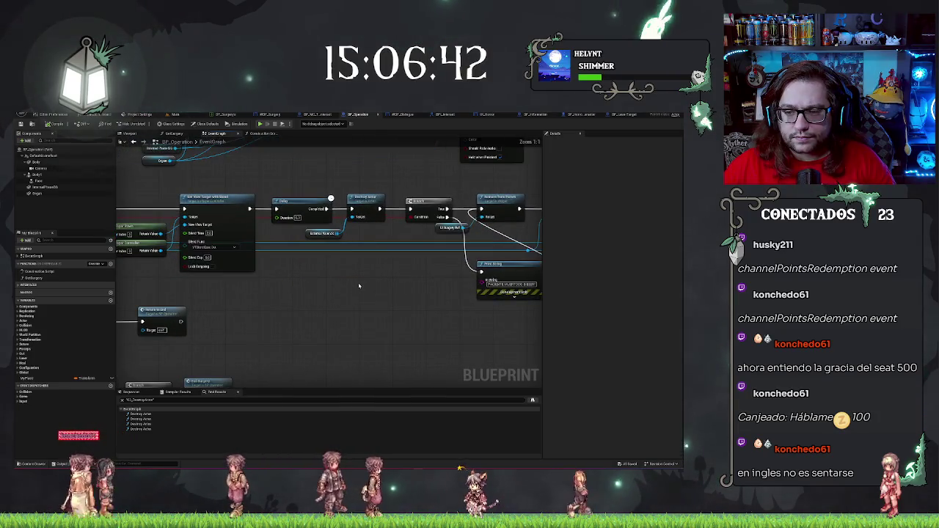
{"action": "left_click_drag", "start_coordinate": [408, 283], "coordinate": [422, 293]}
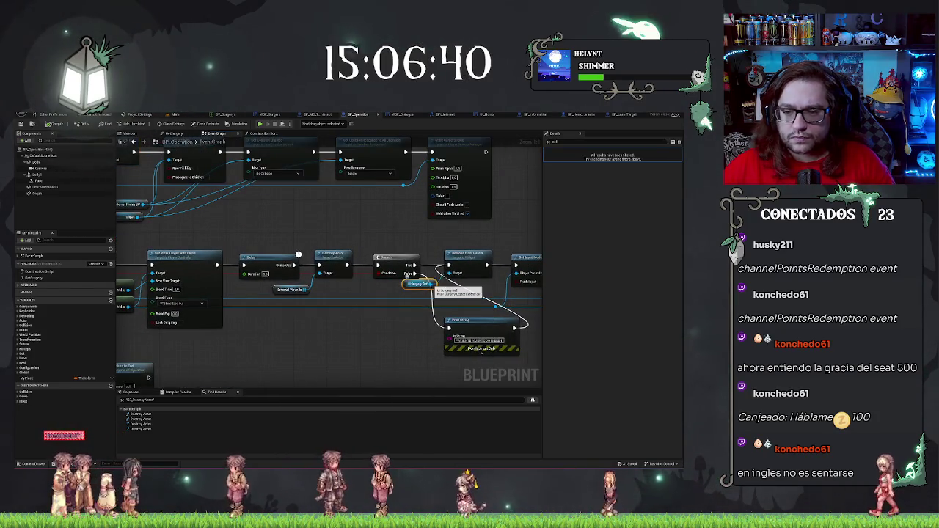
{"action": "left_click", "coordinate": [331, 258]}
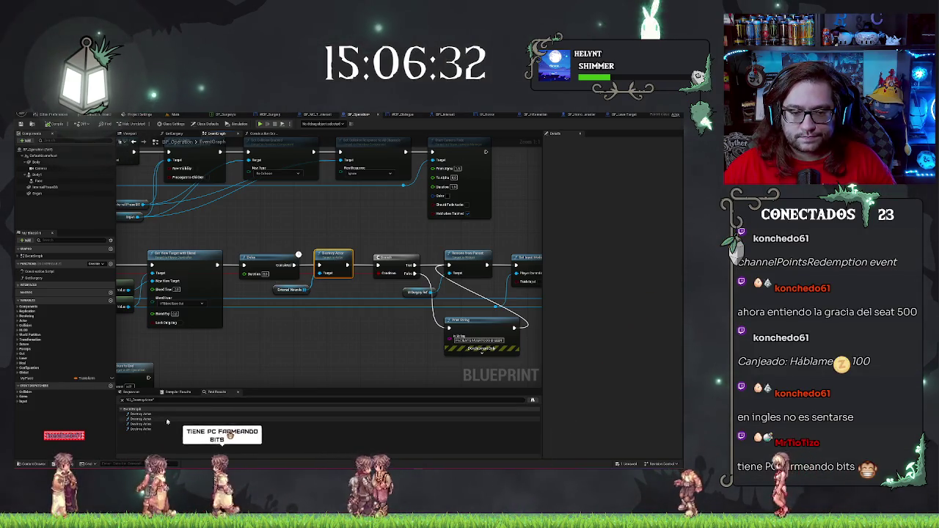
{"action": "left_click_drag", "start_coordinate": [129, 252], "coordinate": [153, 254]}
{"action": "right_click", "coordinate": [301, 339]}
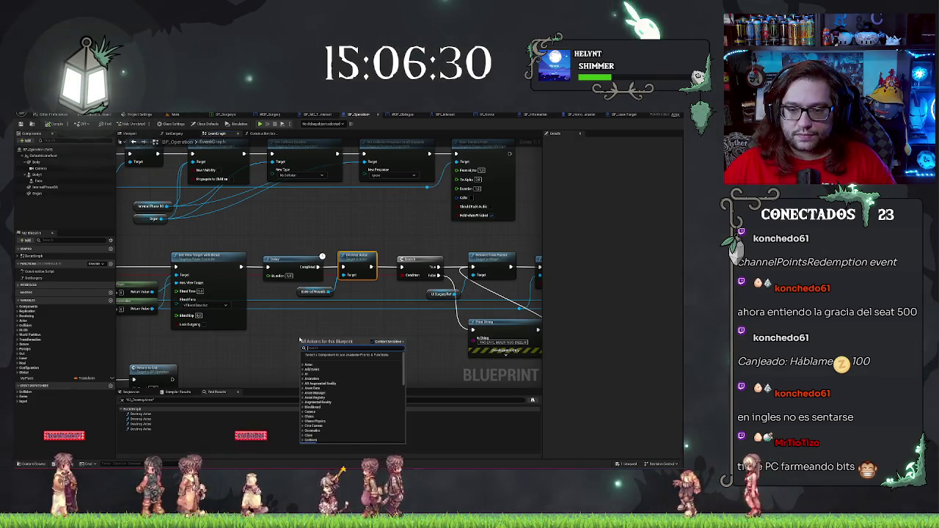
{"action": "left_click", "coordinate": [323, 319]}
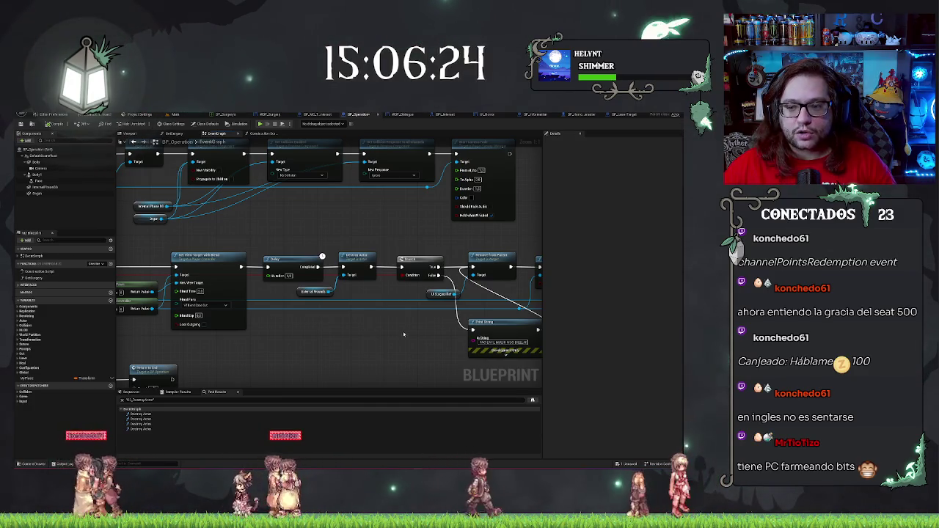
{"action": "scroll", "coordinate": [400, 334], "scroll_direction": "down", "scroll_amount": 2}
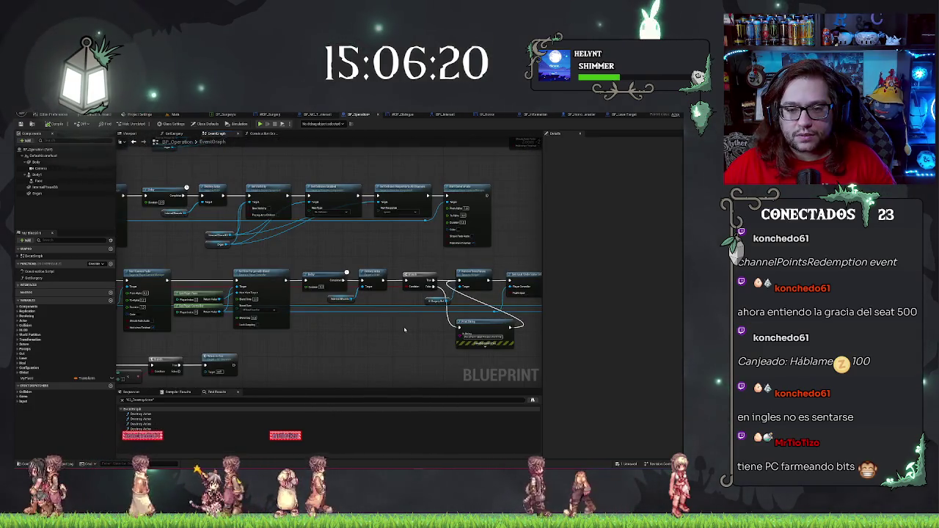
{"action": "scroll", "coordinate": [409, 330], "scroll_direction": "down", "scroll_amount": 2}
{"action": "scroll", "coordinate": [328, 300], "scroll_direction": "up", "scroll_amount": 4}
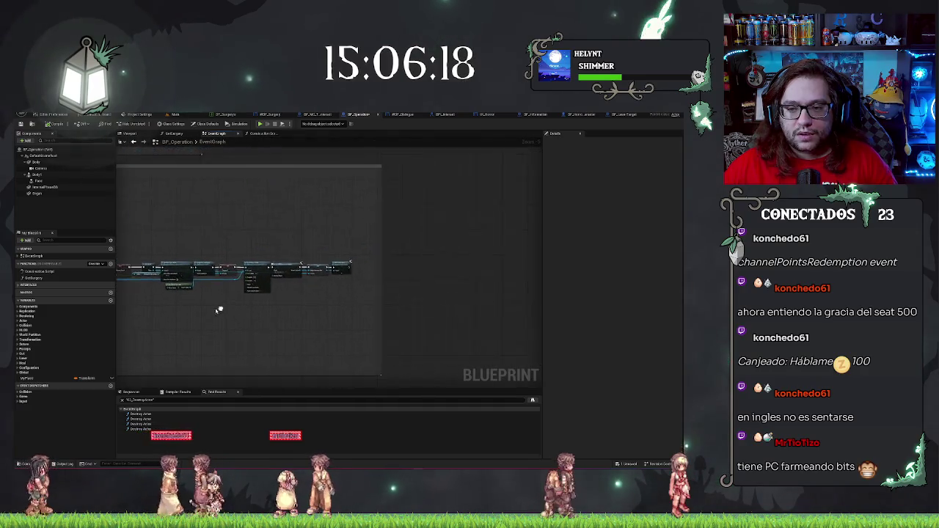
Connect a Destroy Actor node after Add to Viewport in BP_Operation's event graph
{"action": "left_click_drag", "start_coordinate": [328, 300], "coordinate": [319, 314]}
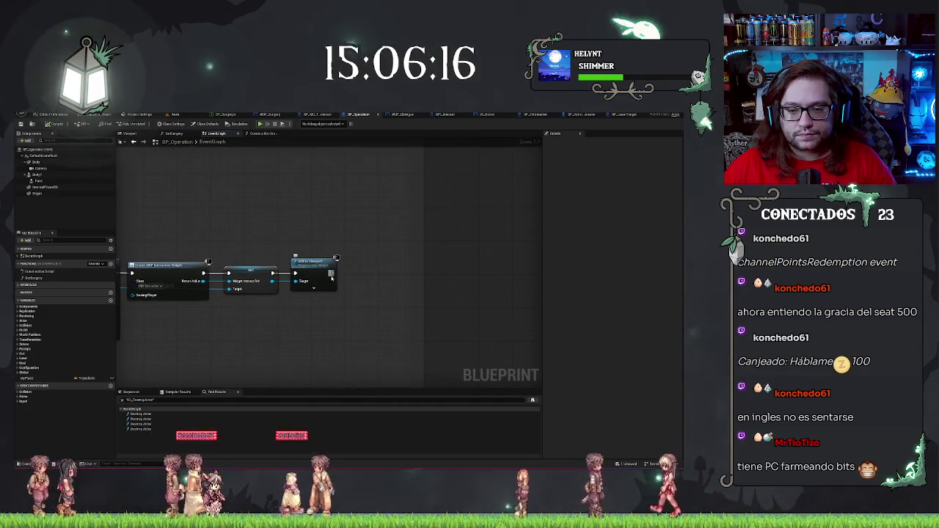
{"action": "left_click_drag", "start_coordinate": [331, 276], "coordinate": [364, 277]}
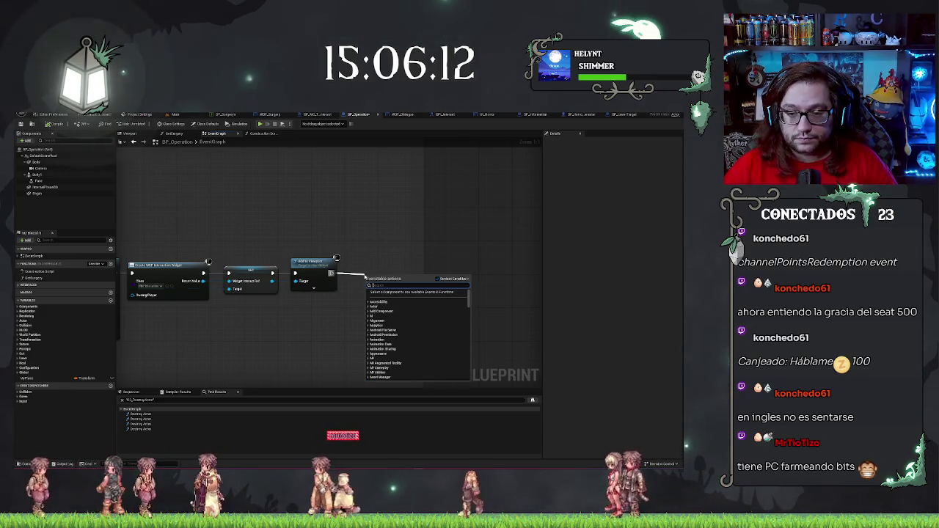
{"action": "type", "text": "destroy actor"}
{"action": "key", "text": "Return"}
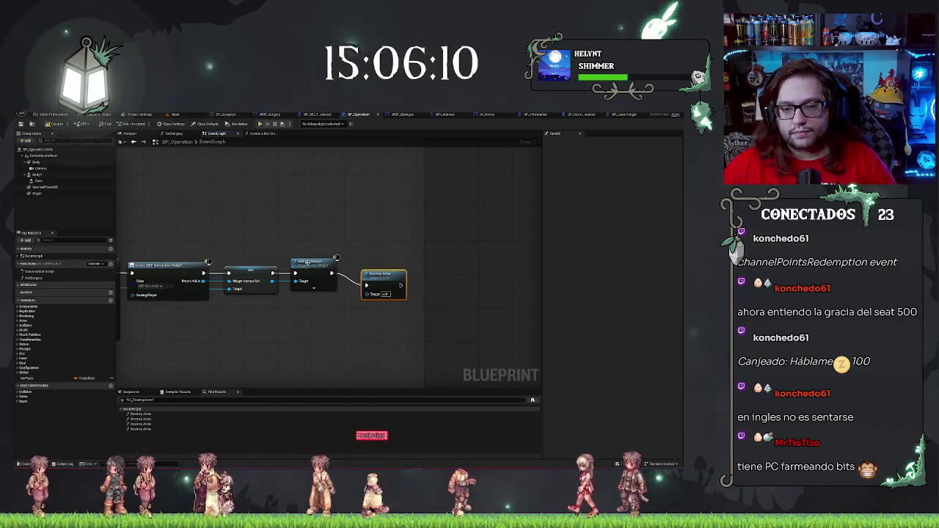
{"action": "scroll", "coordinate": [302, 286], "scroll_direction": "down", "scroll_amount": 4}
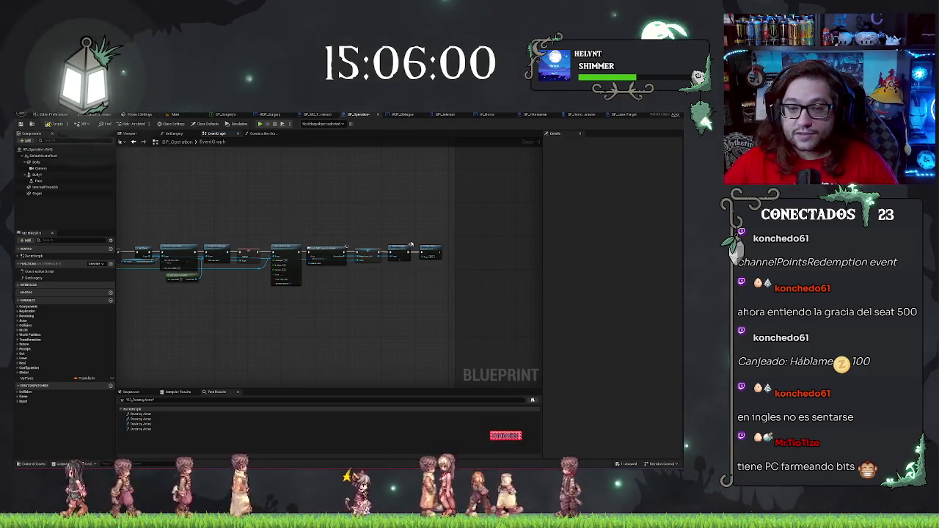
Save BP_Operation and return to the level editor
{"action": "key", "text": "ctrl+s"}
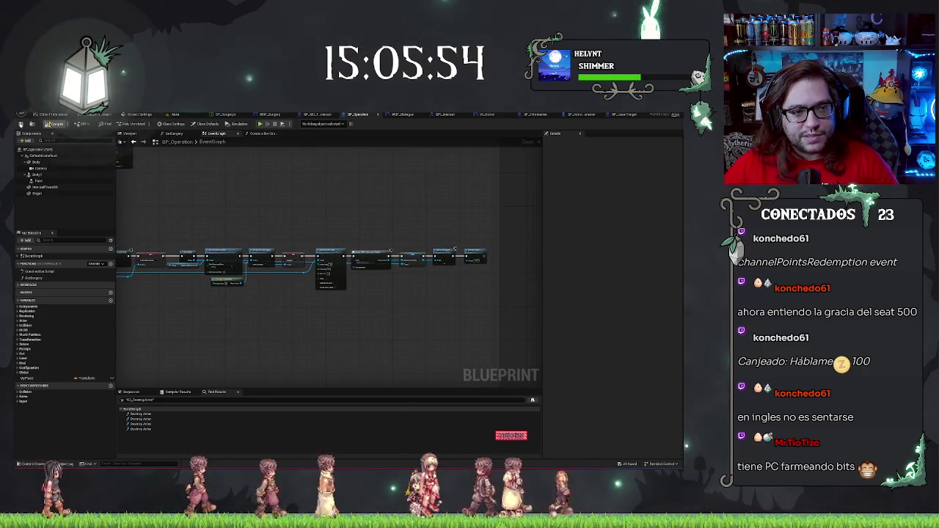
{"action": "scroll", "coordinate": [322, 191], "scroll_direction": "down", "scroll_amount": 3}
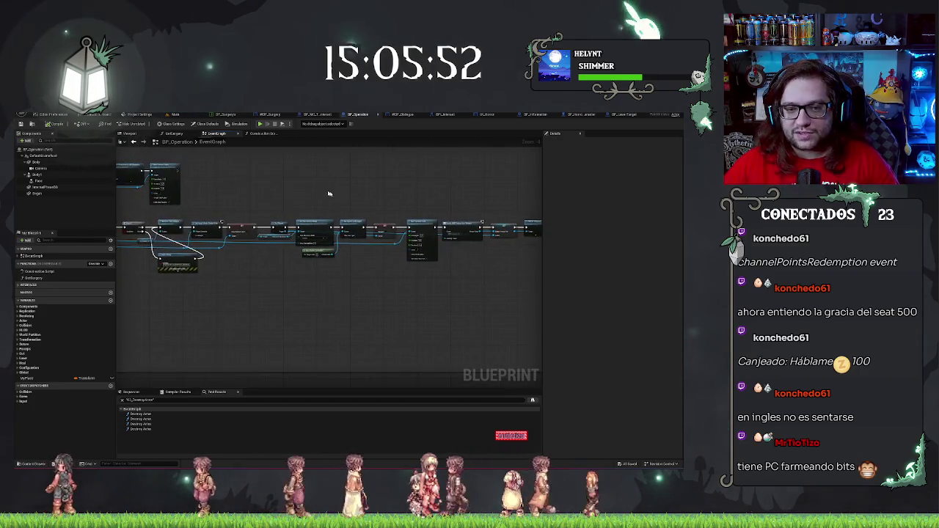
{"action": "scroll", "coordinate": [322, 191], "scroll_direction": "up", "scroll_amount": 4}
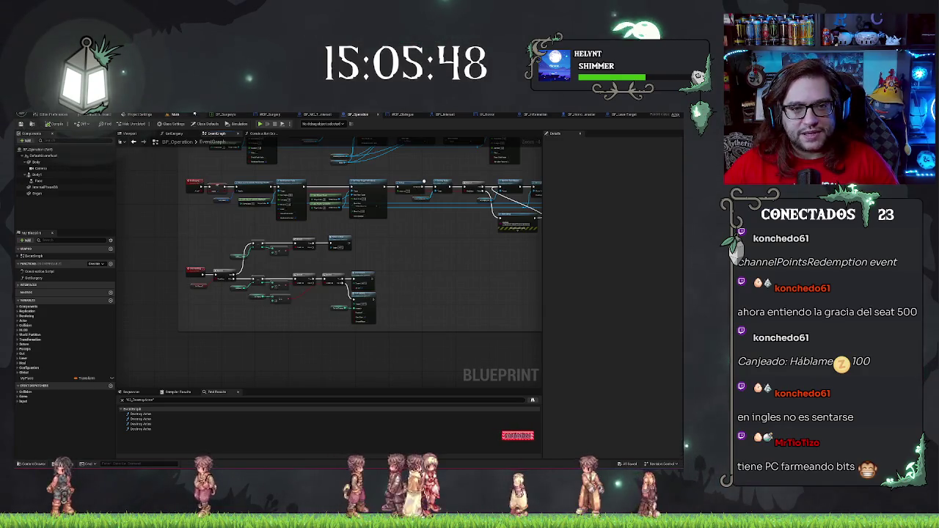
{"action": "left_click", "coordinate": [184, 116]}
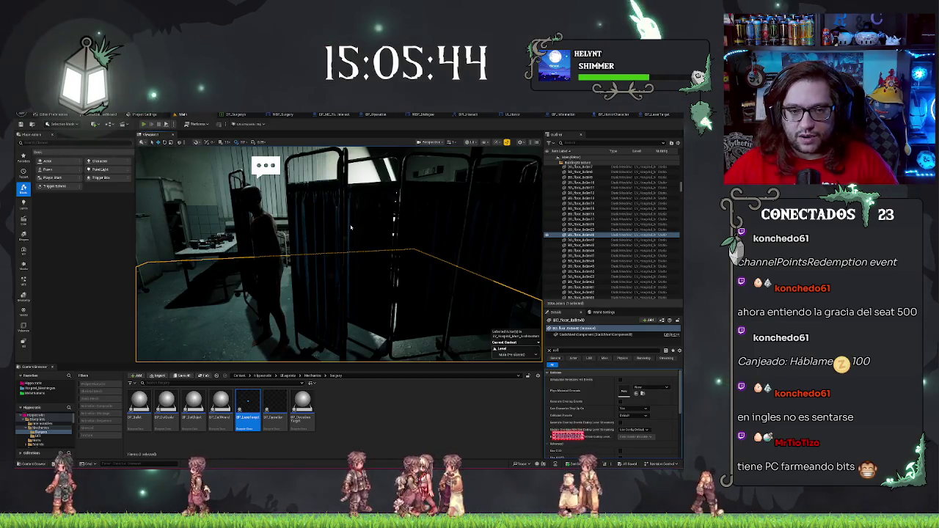
Start a new play test, talk to the naked patient, and accept his surgery offer
{"action": "key", "text": "alt+p"}
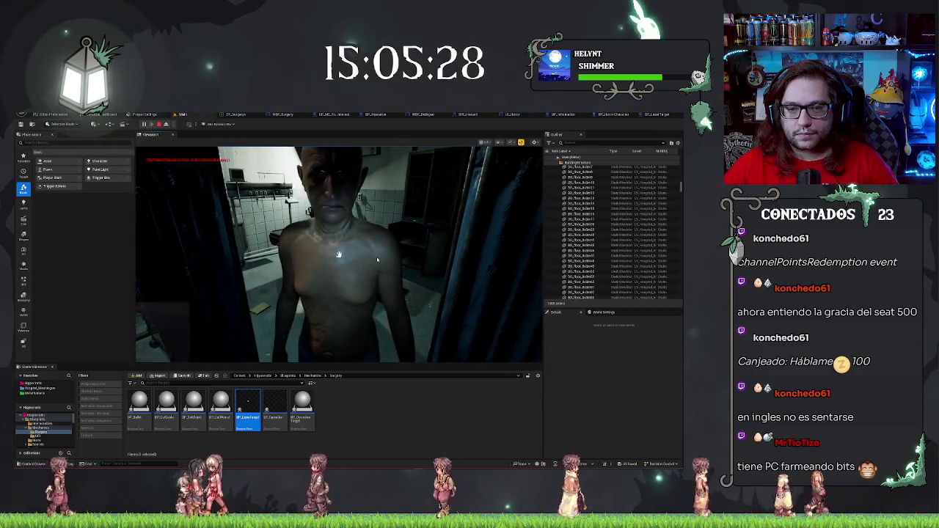
{"action": "key", "text": "e"}
{"action": "left_click", "coordinate": [352, 358]}
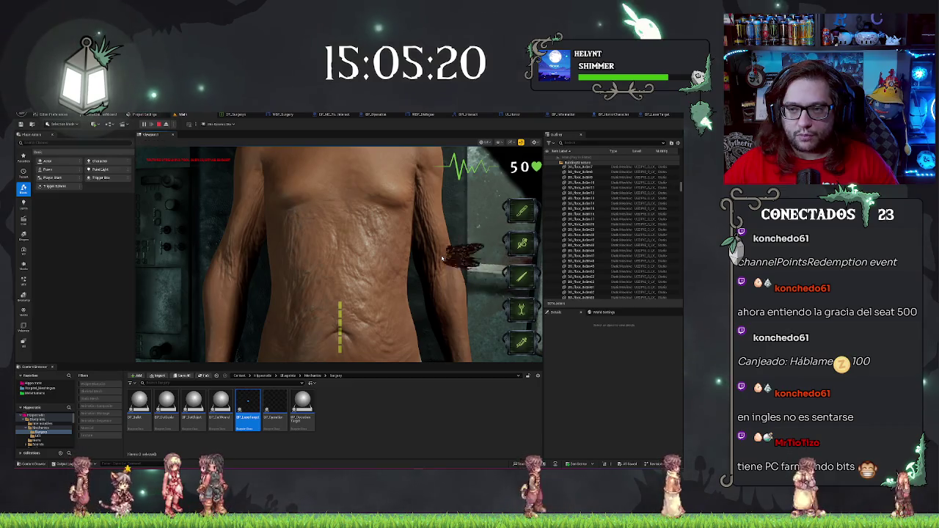
Cut open the patient's torso and operate on the organs until vitals fall to 16
{"action": "left_click", "coordinate": [443, 257]}
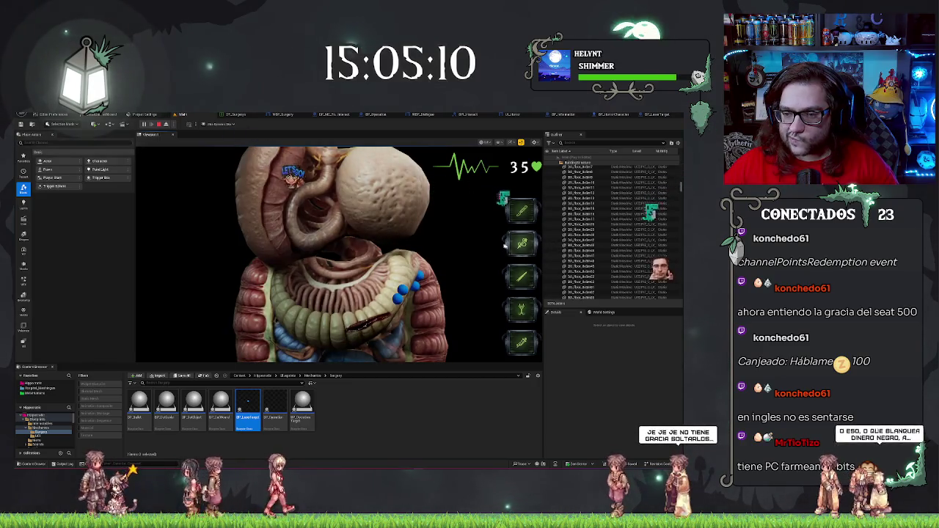
{"action": "left_click", "coordinate": [401, 299]}
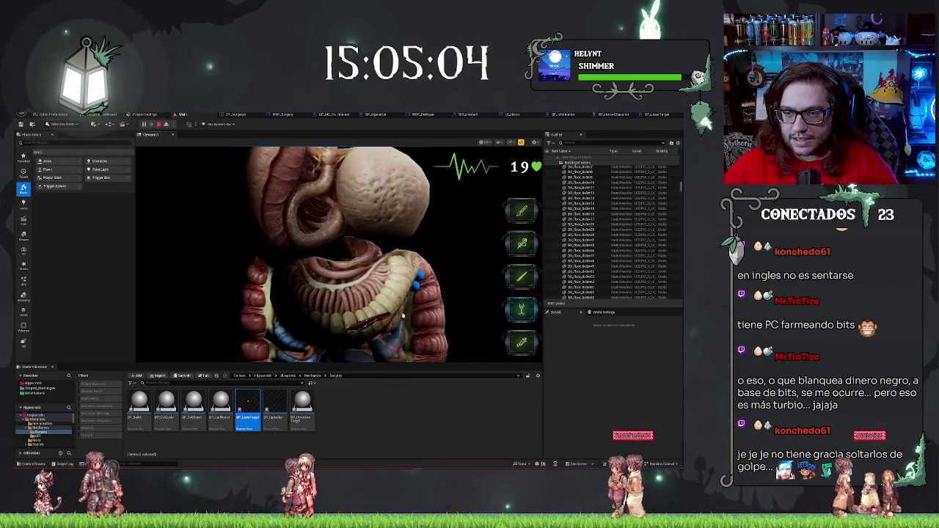
{"action": "key", "text": "shift+F1"}
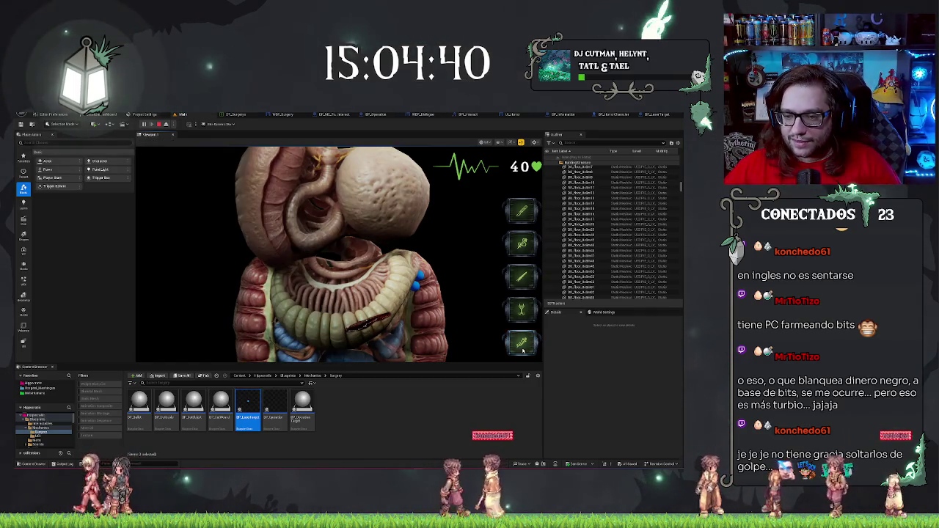
{"action": "left_click", "coordinate": [394, 296]}
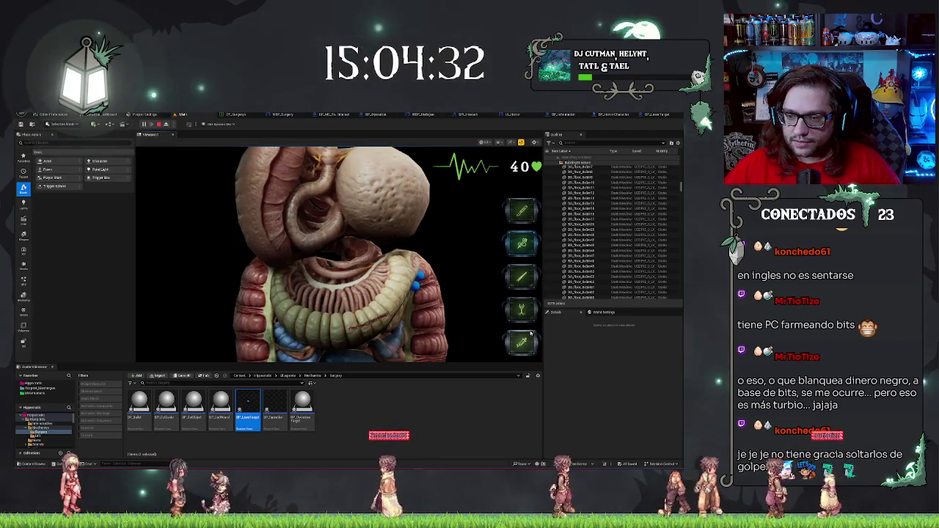
{"action": "left_click", "coordinate": [416, 288]}
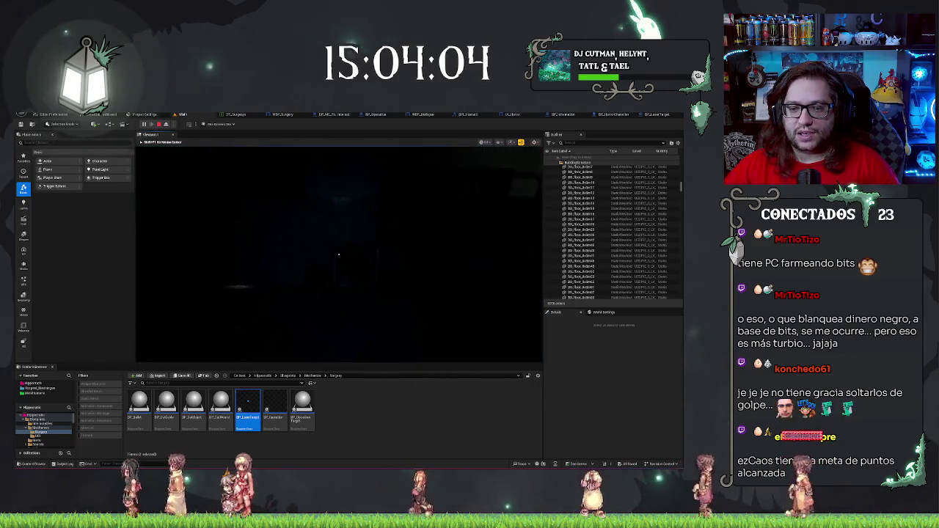
Retest the surgery, cutting until health drops to 5, then walk into the red-lit room and stop
{"action": "left_click", "coordinate": [338, 254]}
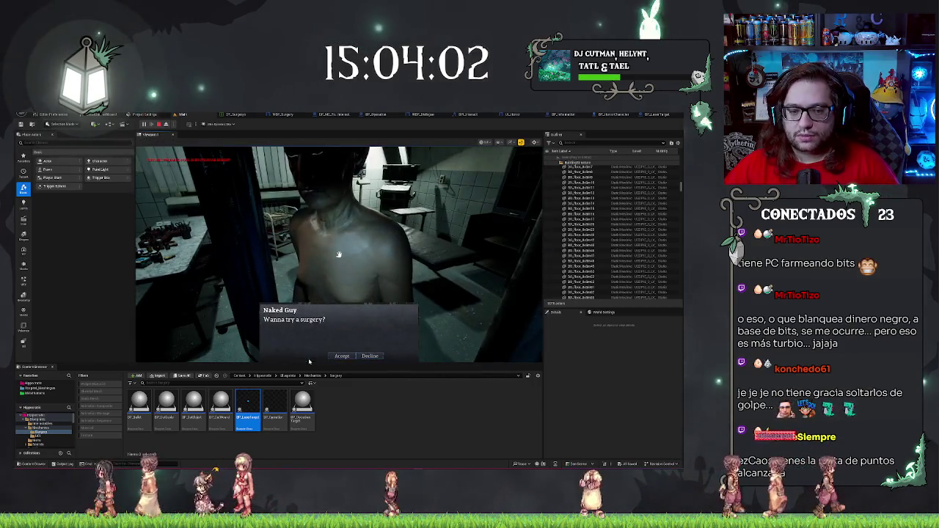
{"action": "left_click", "coordinate": [342, 355]}
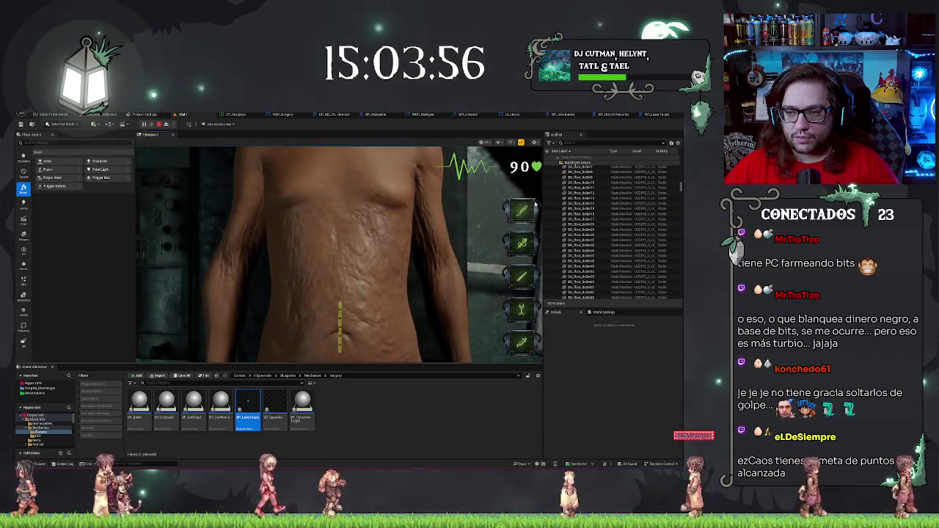
{"action": "left_click", "coordinate": [362, 265]}
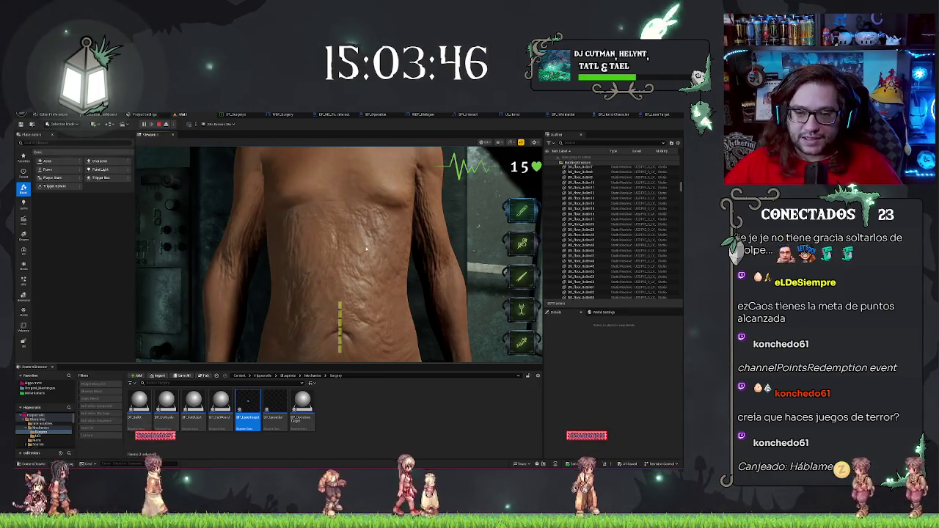
{"action": "left_click", "coordinate": [362, 218]}
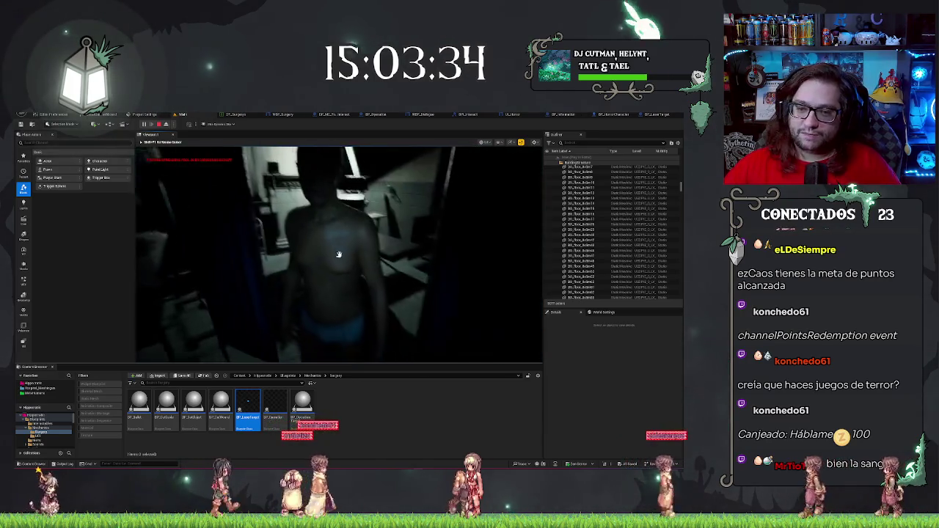
{"action": "left_click", "coordinate": [339, 255]}
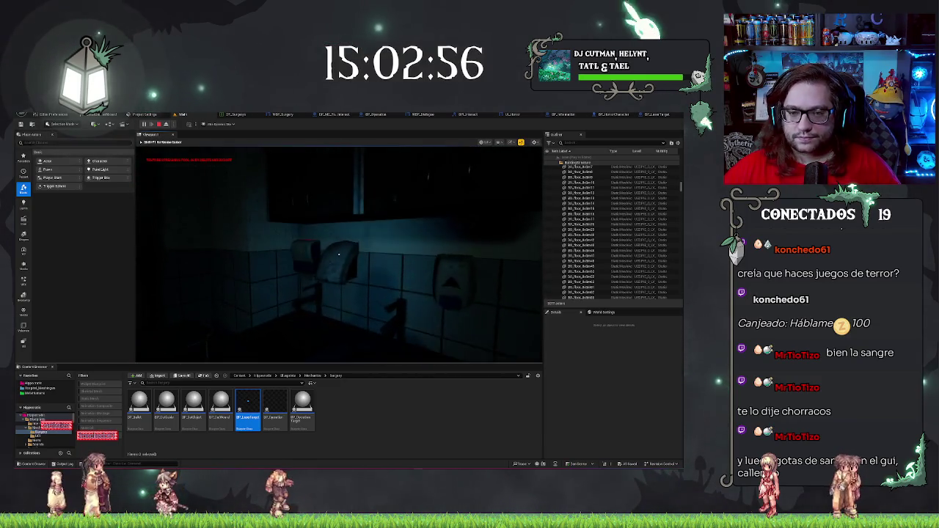
{"action": "key", "text": "w"}
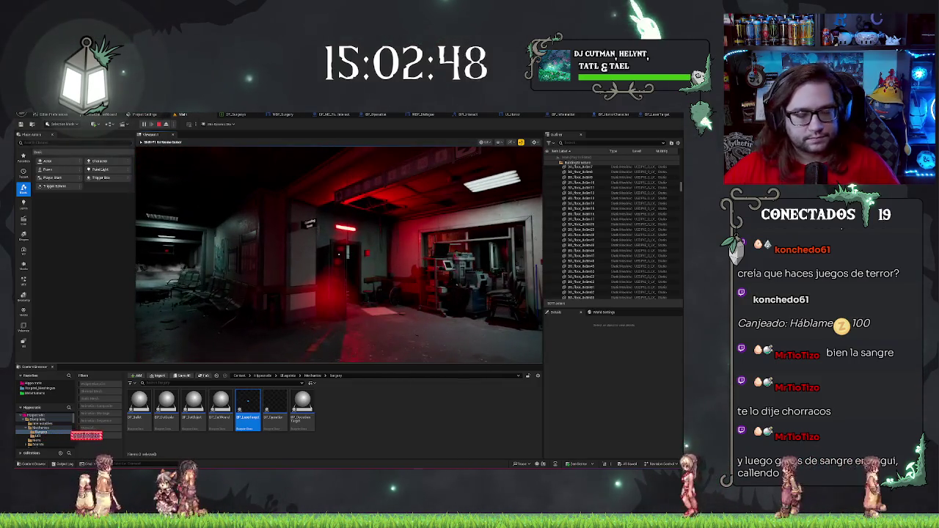
{"action": "key", "text": "Escape"}
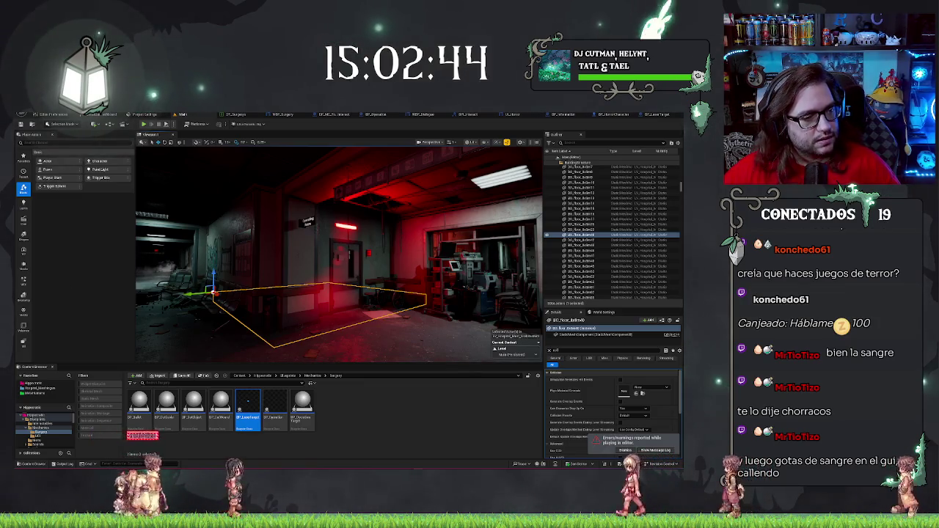
Switch to the BP_Operation tab to show its event graph with the Destroy Actor and Set Visibility chain
{"action": "left_click", "coordinate": [375, 114]}
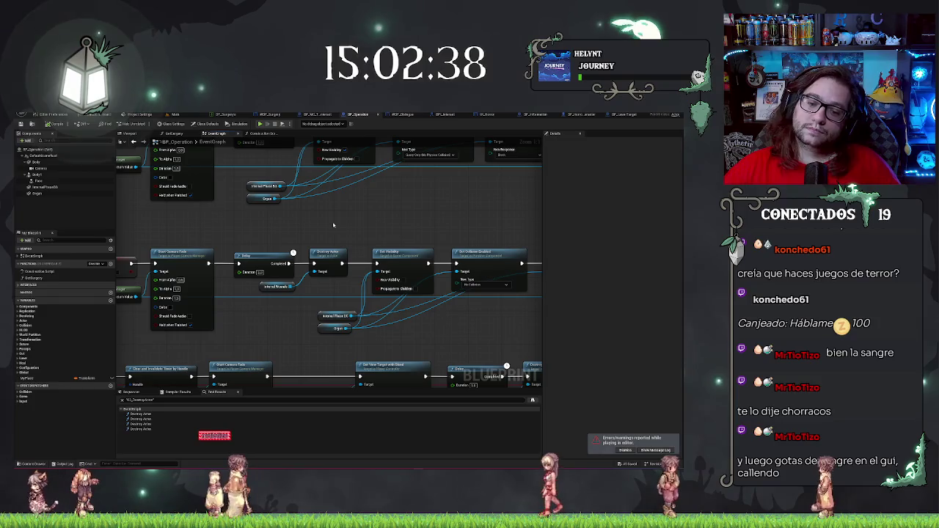
Zoom in on the Destroy Actor and Check Ending nodes, then return to the Main level tab
{"action": "scroll", "coordinate": [333, 224], "scroll_direction": "down", "scroll_amount": 5}
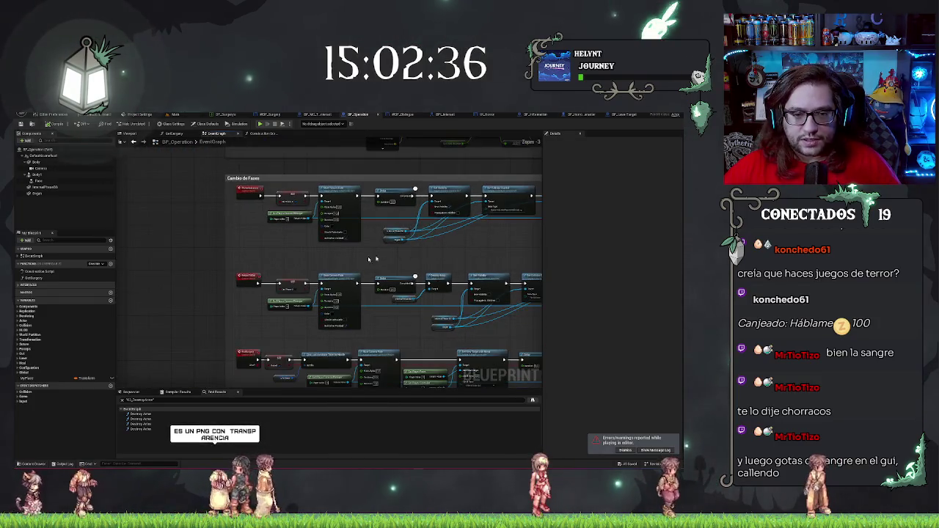
{"action": "scroll", "coordinate": [384, 257], "scroll_direction": "down", "scroll_amount": 2}
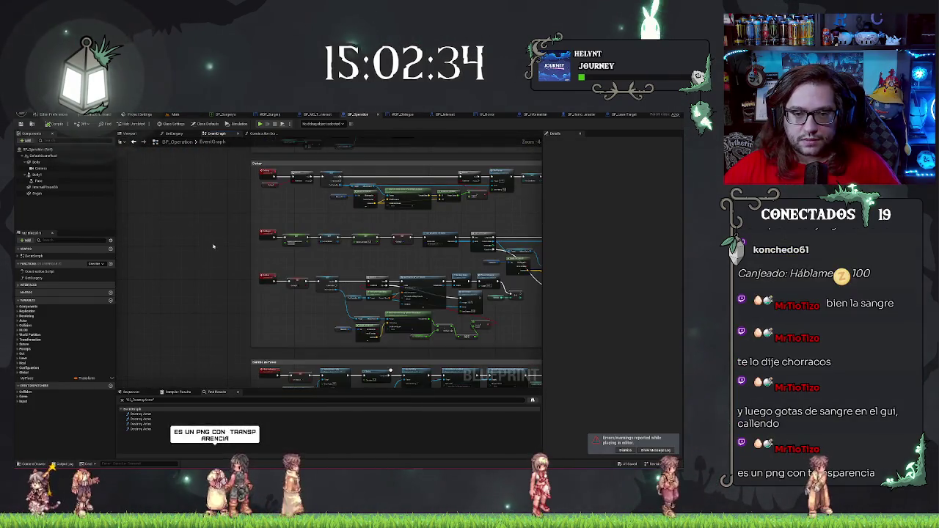
{"action": "scroll", "coordinate": [213, 247], "scroll_direction": "down", "scroll_amount": 3}
{"action": "scroll", "coordinate": [304, 273], "scroll_direction": "up", "scroll_amount": 3}
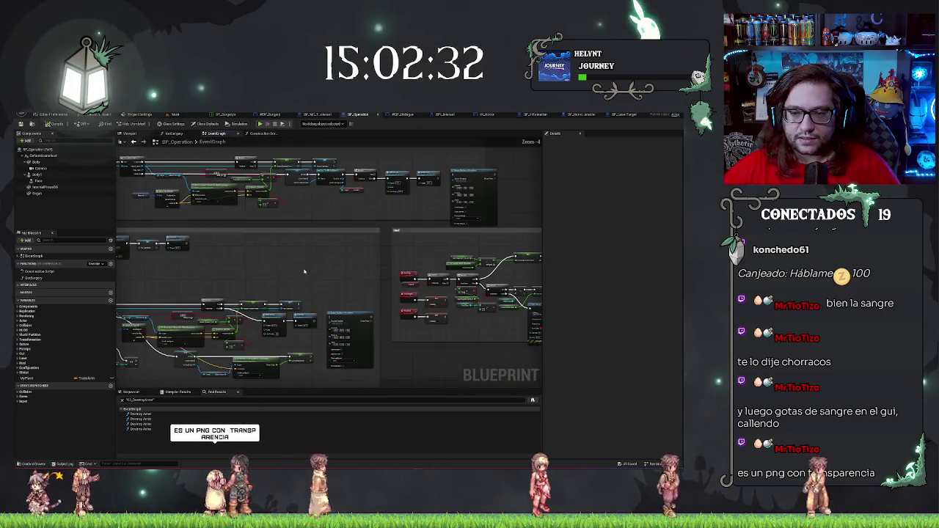
{"action": "scroll", "coordinate": [358, 264], "scroll_direction": "down", "scroll_amount": 2}
{"action": "scroll", "coordinate": [451, 284], "scroll_direction": "up", "scroll_amount": 3}
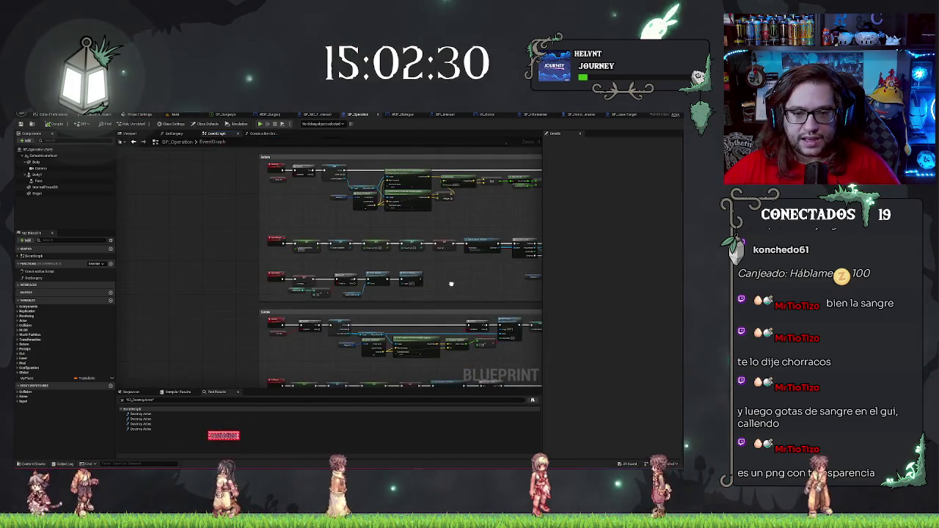
{"action": "scroll", "coordinate": [345, 226], "scroll_direction": "down", "scroll_amount": 2}
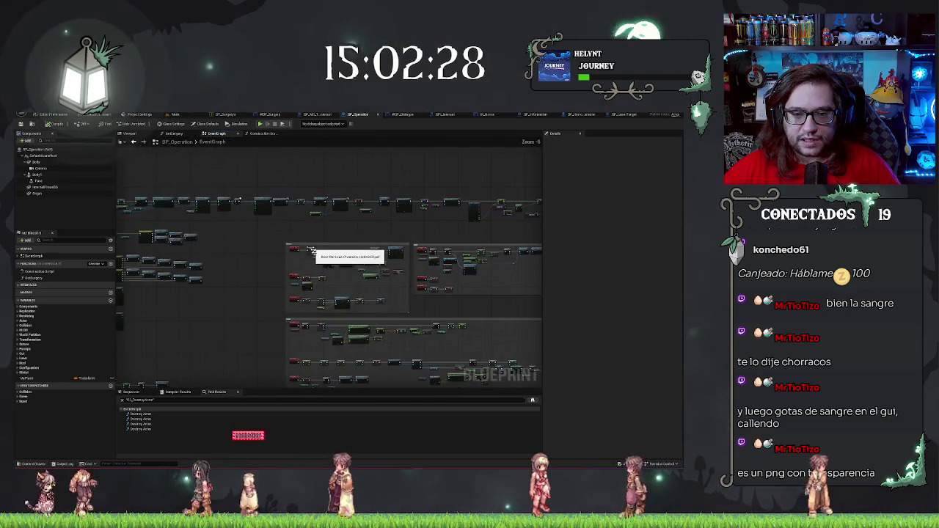
{"action": "scroll", "coordinate": [395, 275], "scroll_direction": "up", "scroll_amount": 4}
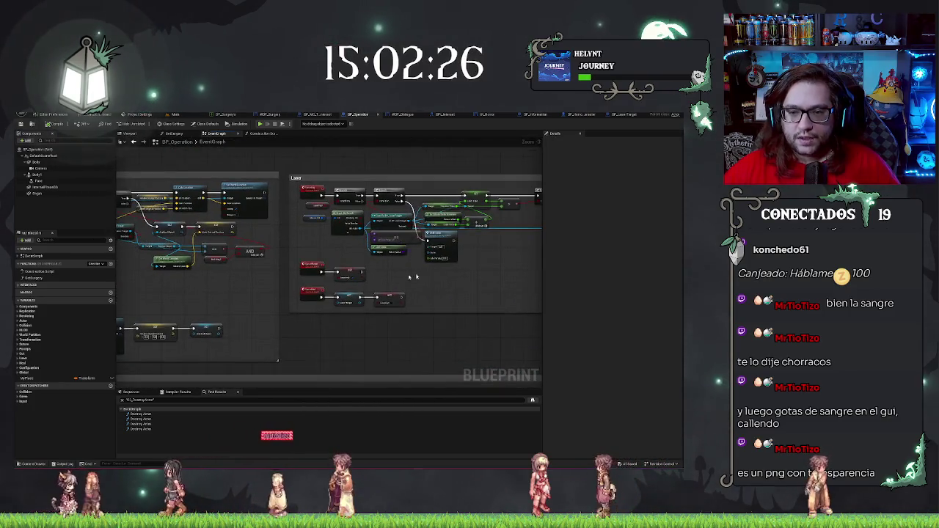
{"action": "scroll", "coordinate": [337, 279], "scroll_direction": "up", "scroll_amount": 3}
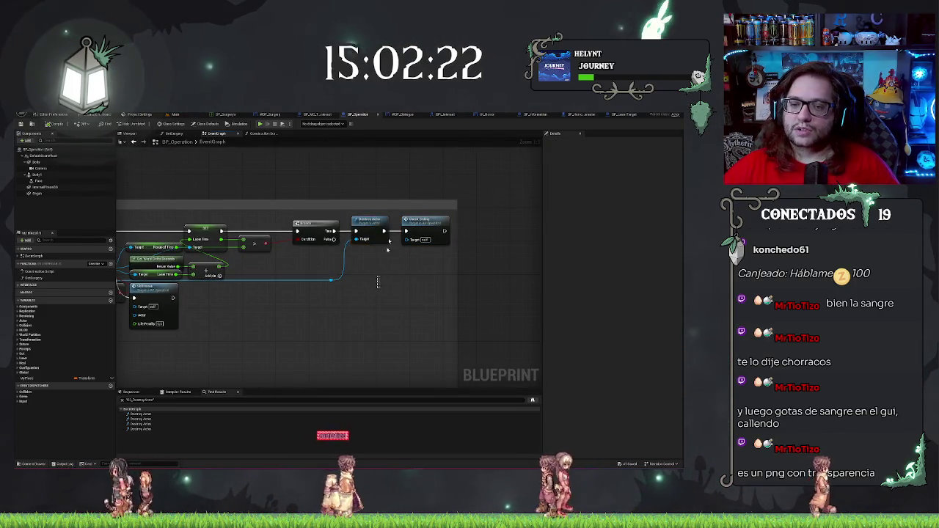
{"action": "left_click", "coordinate": [385, 275]}
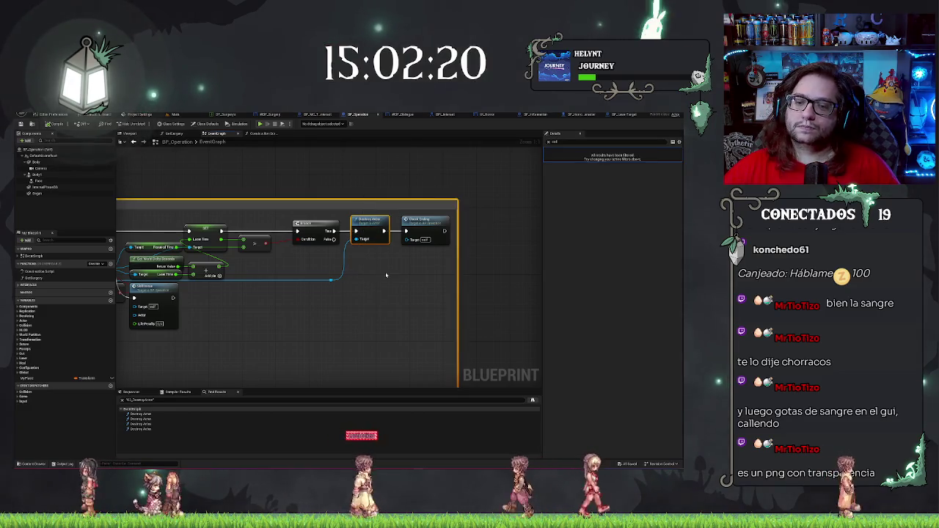
{"action": "left_click", "coordinate": [385, 275]}
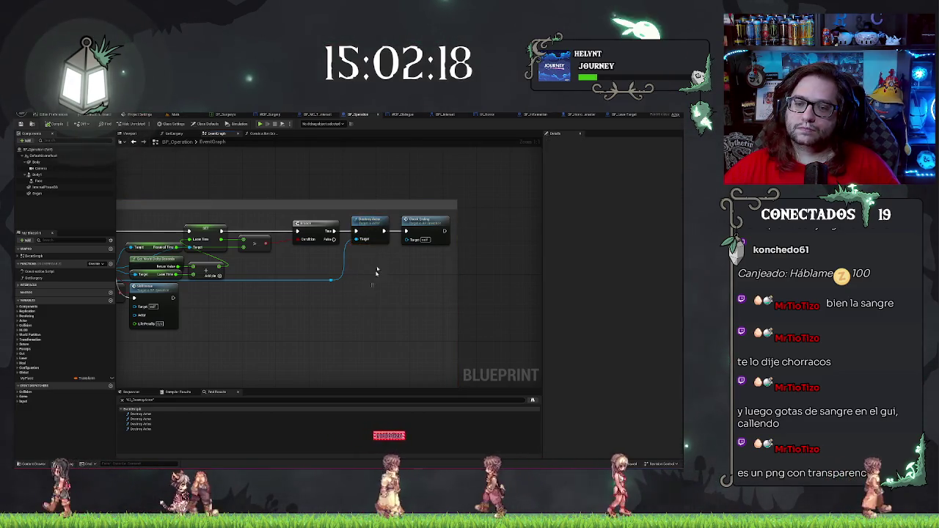
{"action": "left_click", "coordinate": [177, 115]}
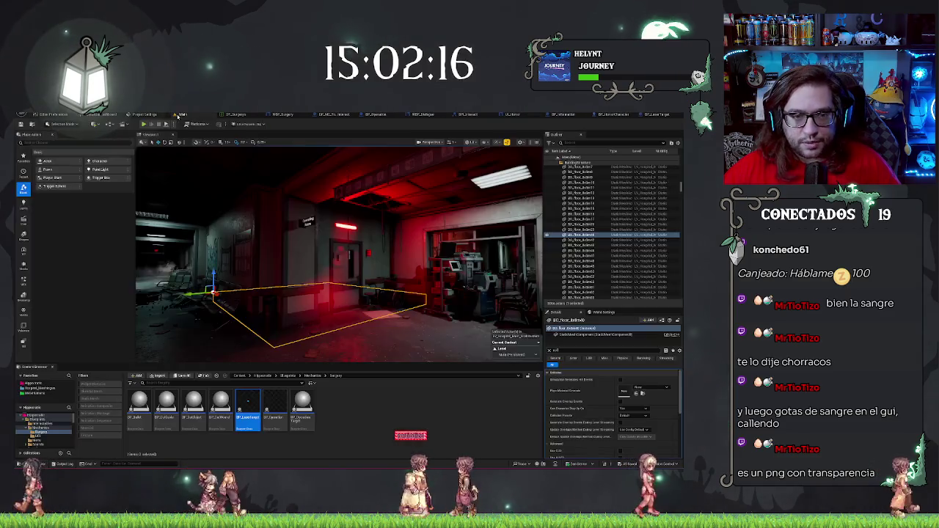
Place a BP_LaserTarget in the hospital hallway and frame it in the viewport
{"action": "key", "text": "f"}
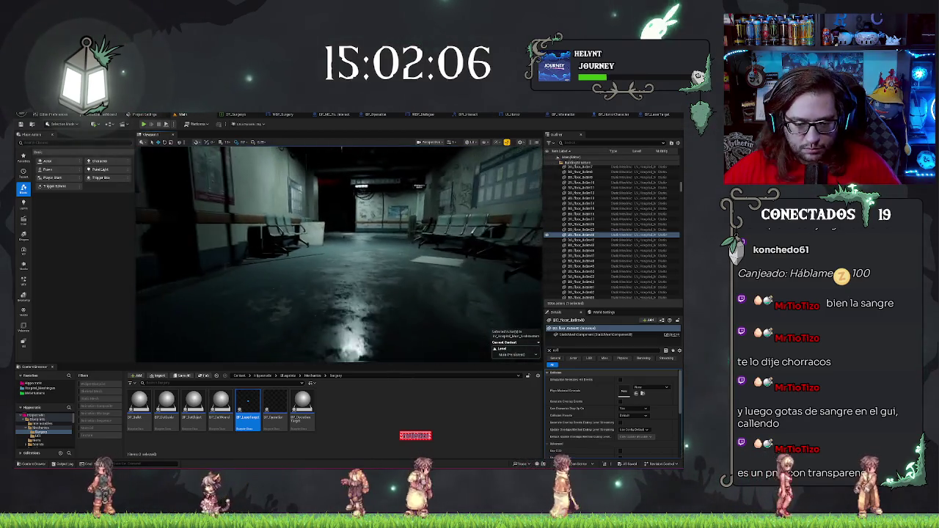
{"action": "left_click_drag", "start_coordinate": [335, 328], "coordinate": [336, 333]}
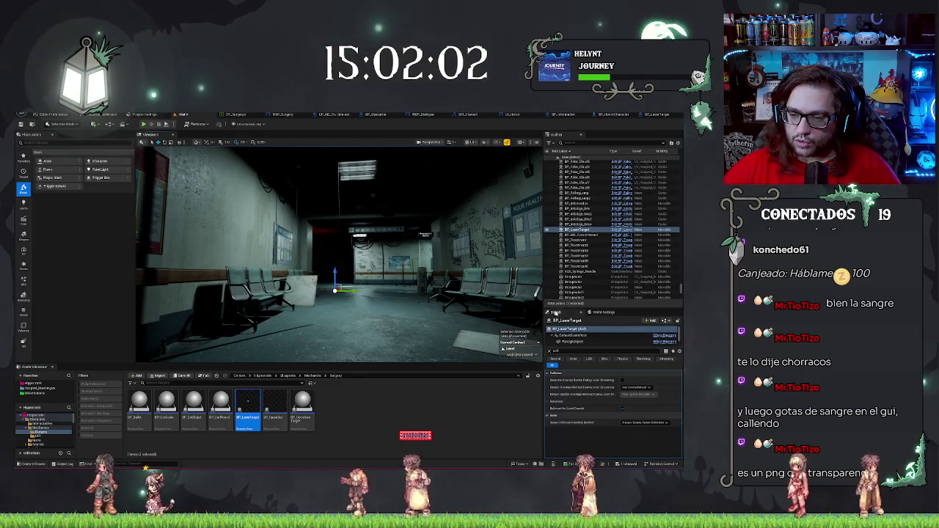
{"action": "left_click", "coordinate": [549, 351]}
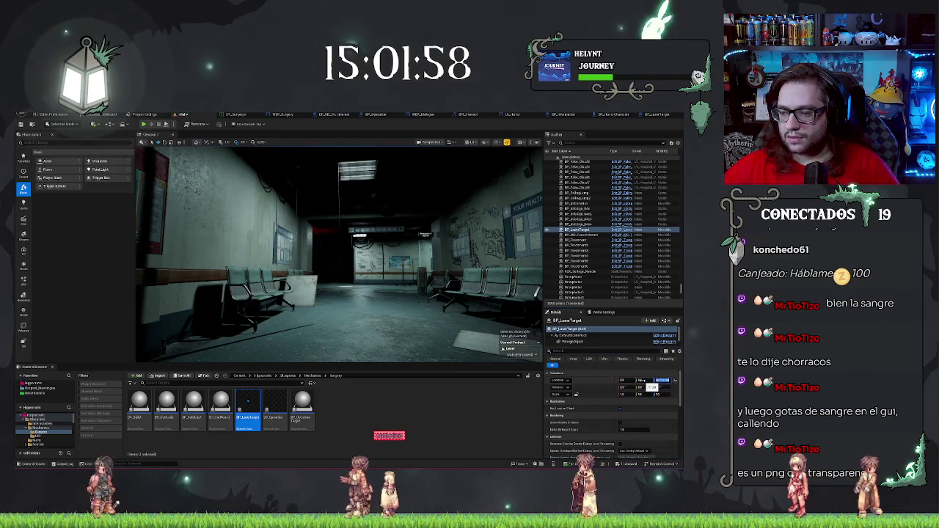
{"action": "key", "text": "f"}
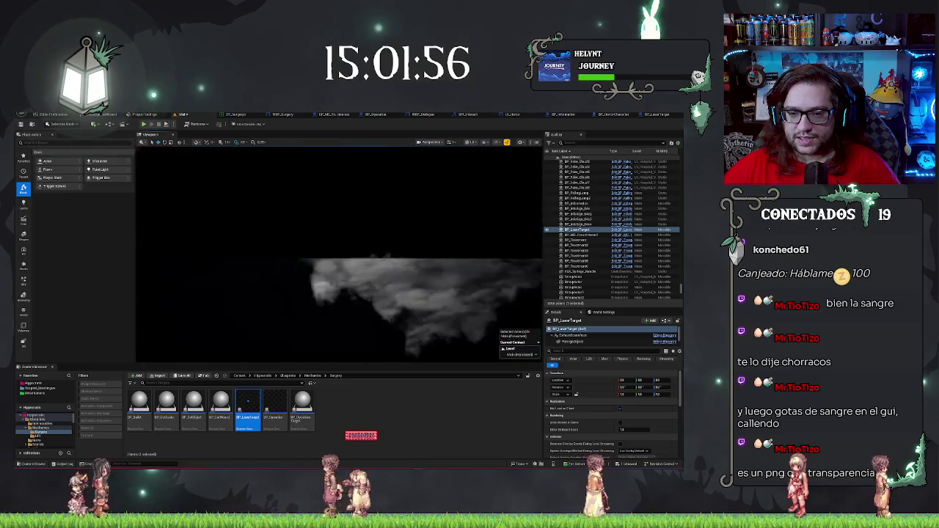
{"action": "left_click_drag", "start_coordinate": [355, 264], "coordinate": [293, 259]}
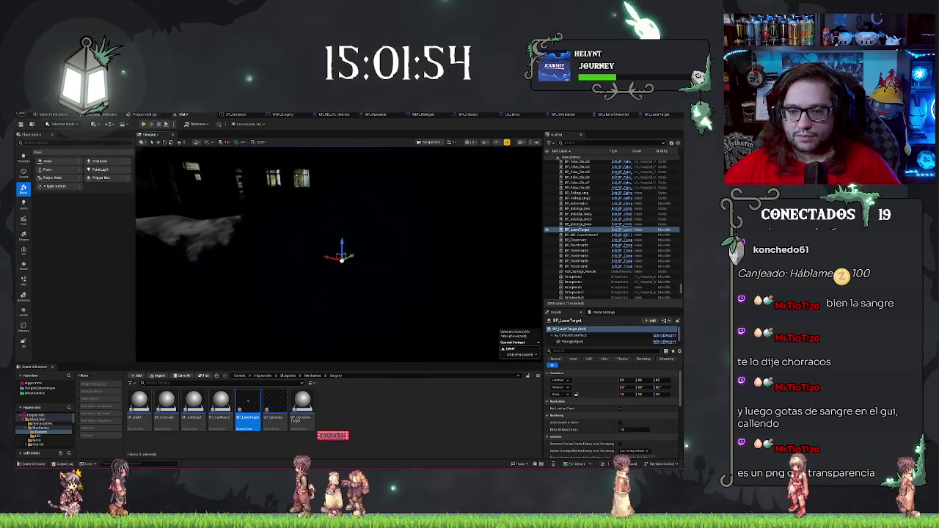
Save the level and open the BP_LaserTarget Blueprint
{"action": "left_click", "coordinate": [372, 253]}
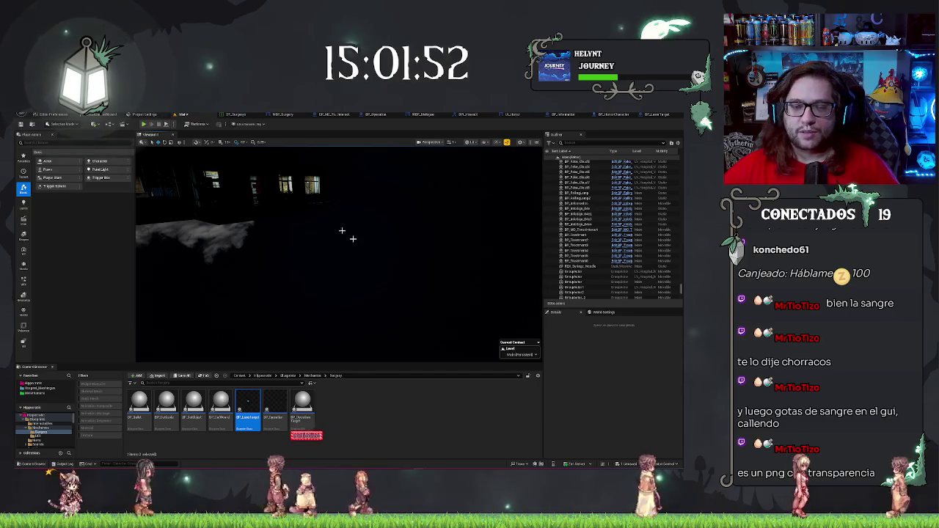
{"action": "key", "text": "ctrl+s"}
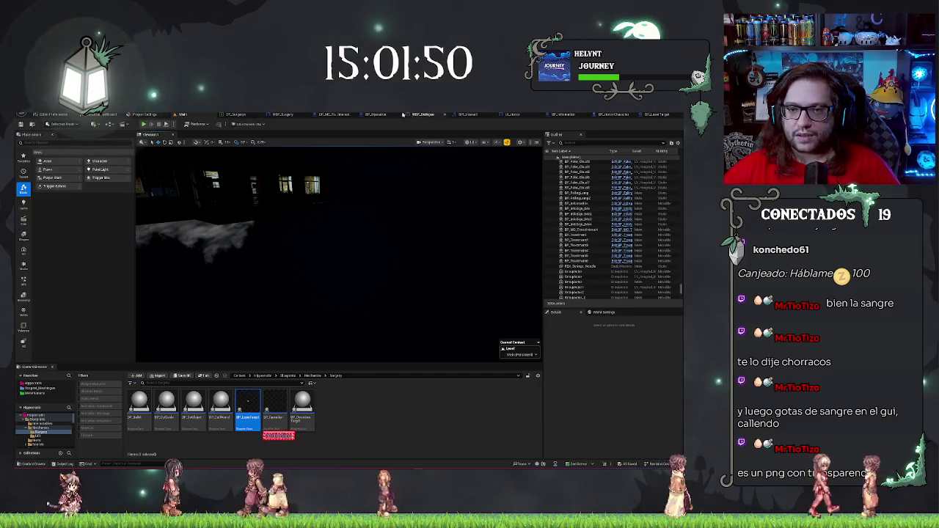
{"action": "left_click", "coordinate": [348, 115]}
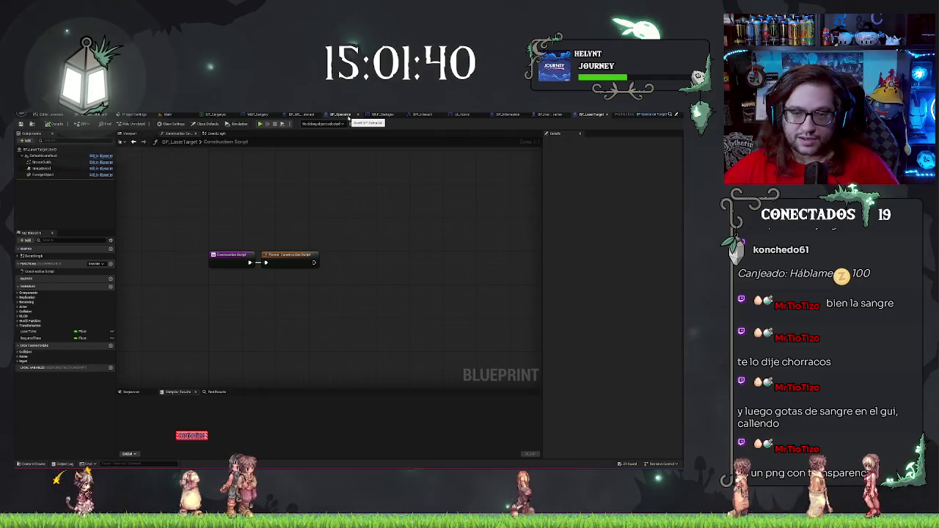
Replace the Destroy Actor node with a Set Actor Location node off the actor reference
{"action": "left_click", "coordinate": [349, 119]}
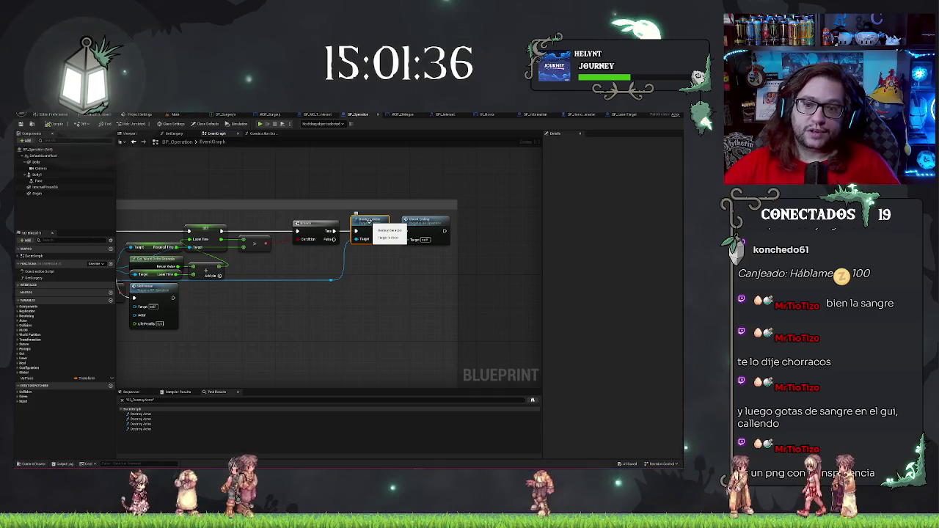
{"action": "key", "text": "Delete"}
{"action": "left_click_drag", "start_coordinate": [323, 266], "coordinate": [353, 280]}
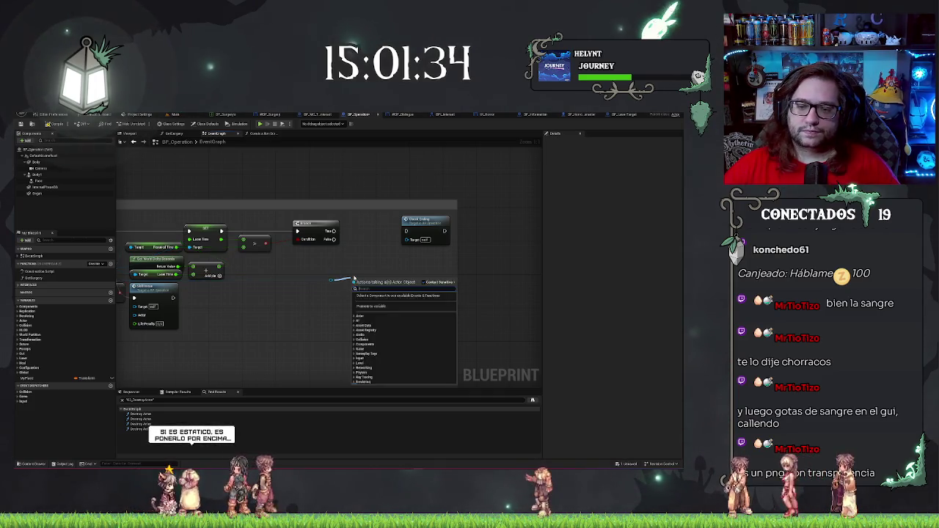
{"action": "type", "text": "locat"}
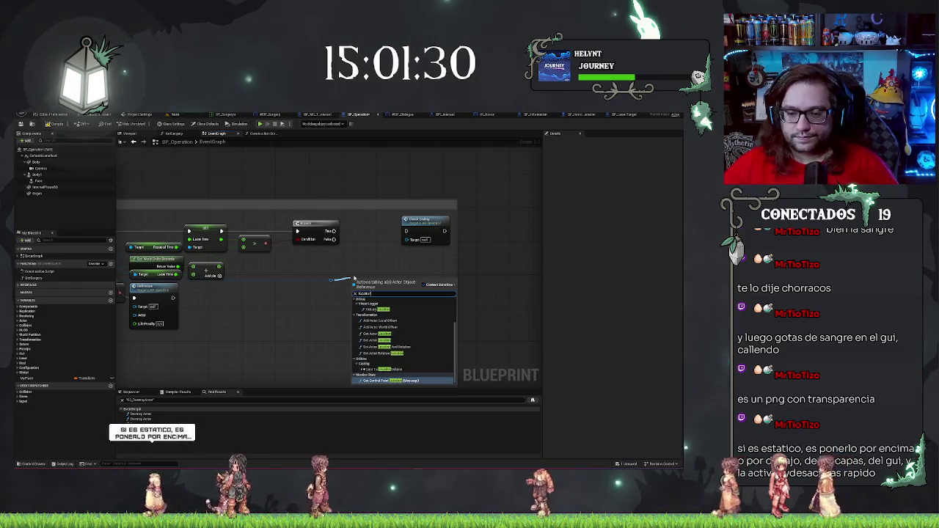
{"action": "type", "text": "ion"}
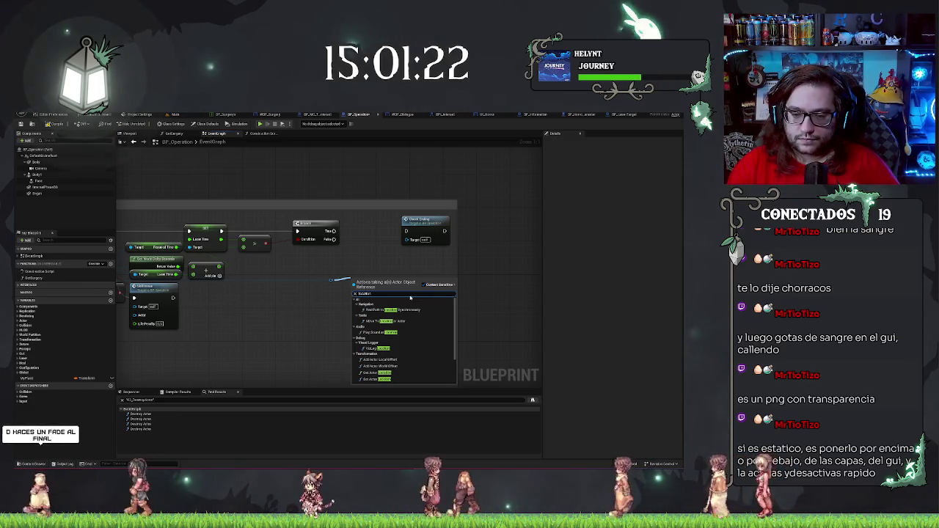
{"action": "left_click", "coordinate": [378, 379]}
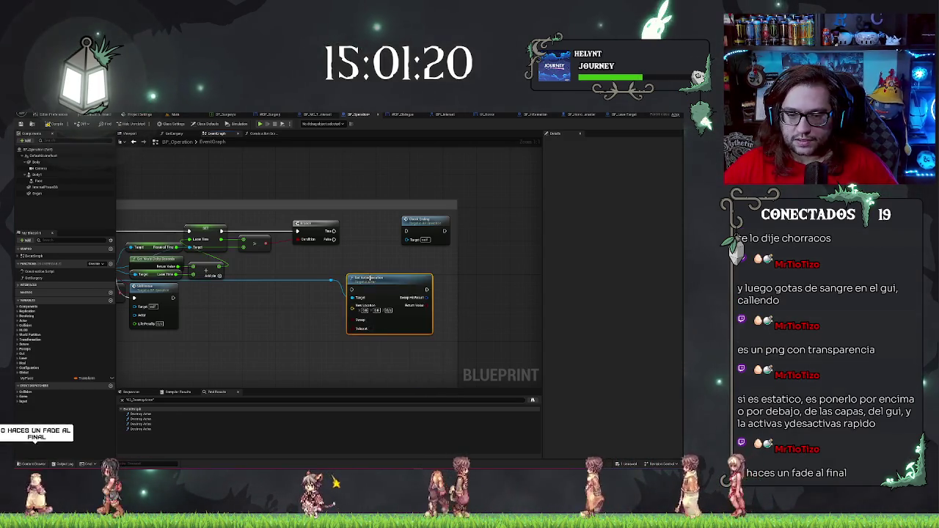
{"action": "left_click_drag", "start_coordinate": [374, 278], "coordinate": [375, 219]}
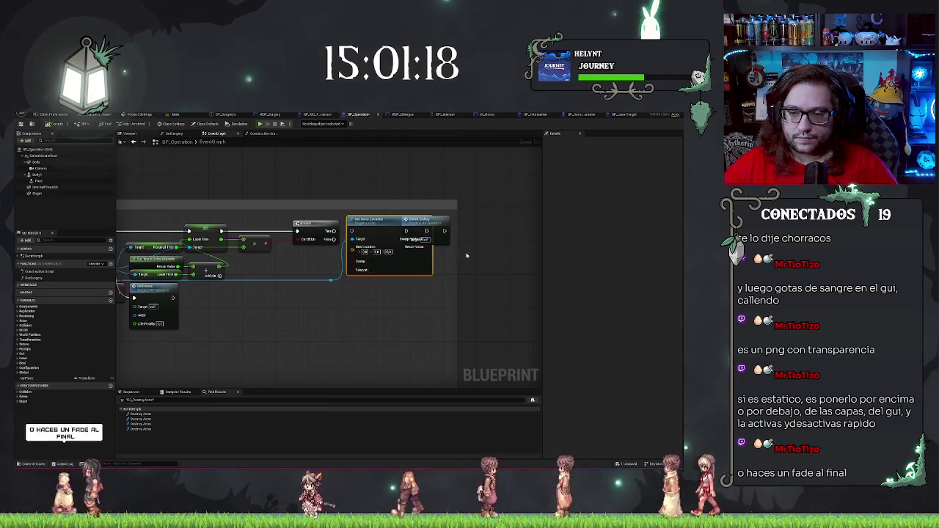
Widen the comment box to enclose Check Ending and enable Teleport on Set Actor Location
{"action": "left_click_drag", "start_coordinate": [457, 250], "coordinate": [525, 256]}
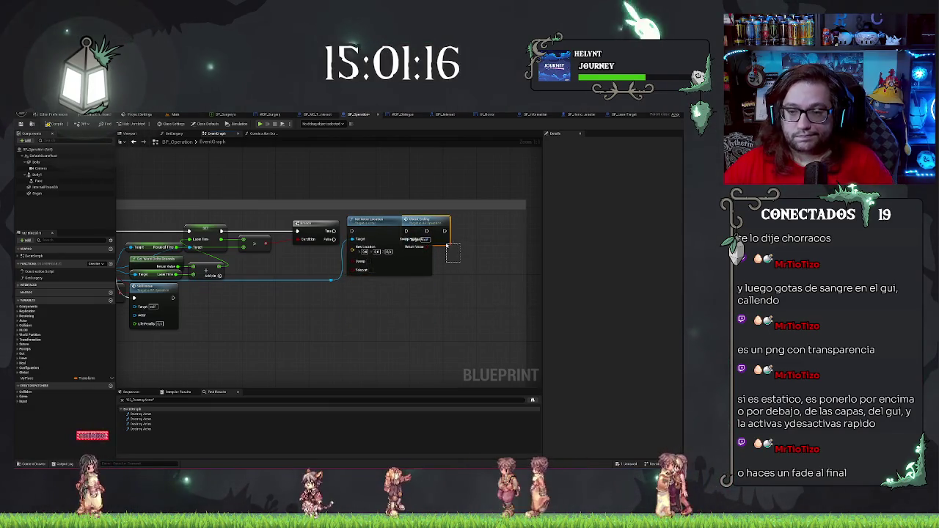
{"action": "left_click_drag", "start_coordinate": [448, 245], "coordinate": [448, 240]}
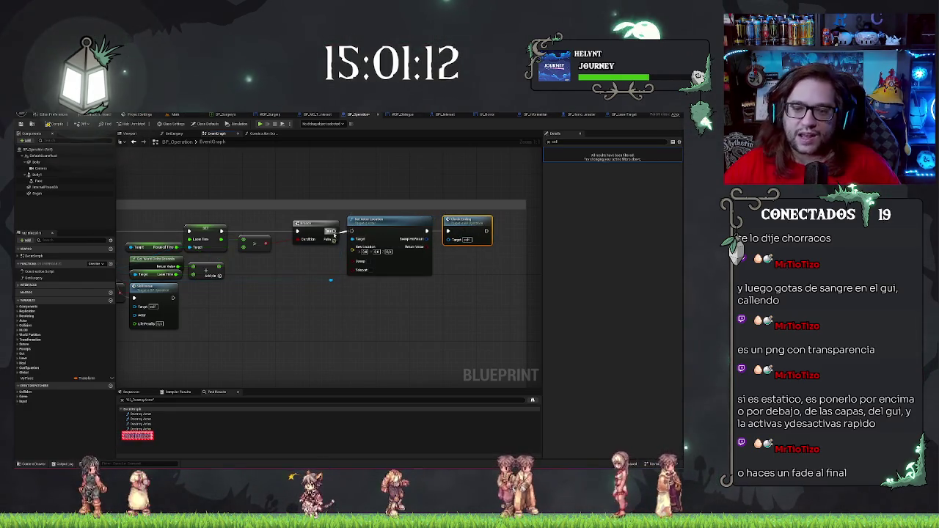
{"action": "left_click", "coordinate": [371, 270]}
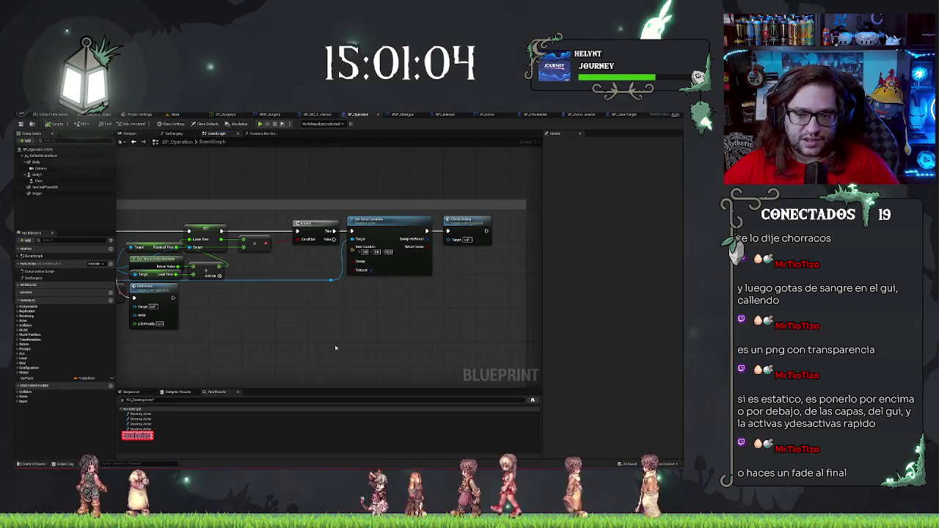
{"action": "scroll", "coordinate": [332, 341], "scroll_direction": "down", "scroll_amount": 8}
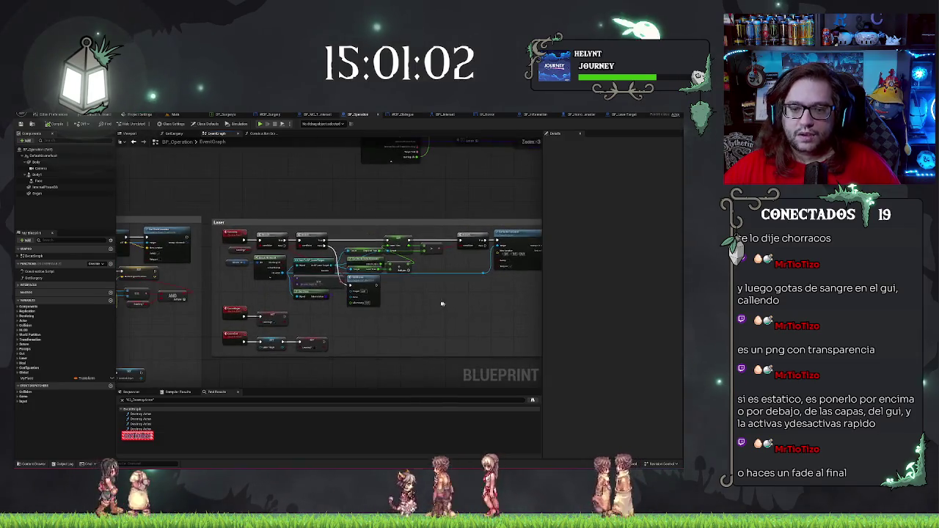
Return to the level editor and select the BP_CalObject asset in the Content Browser
{"action": "scroll", "coordinate": [426, 279], "scroll_direction": "up", "scroll_amount": 8}
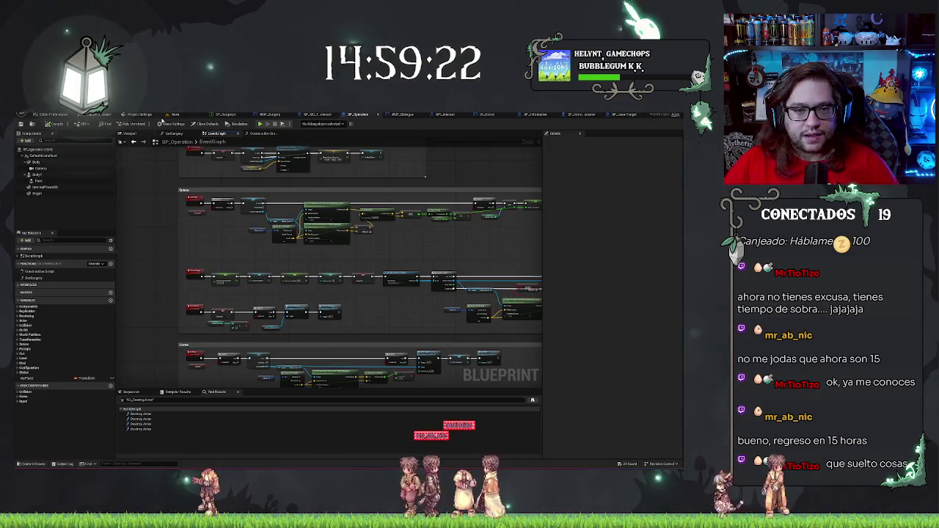
{"action": "left_click", "coordinate": [176, 116]}
{"action": "left_click", "coordinate": [197, 412]}
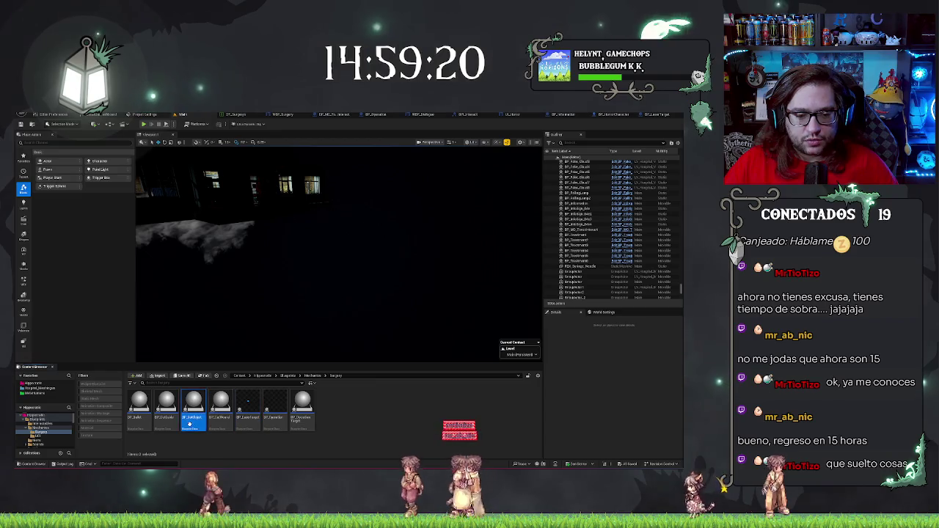
Open BP_CalObject's Viewport and orbit to a front-on view of its red box components
{"action": "double_click", "coordinate": [193, 408]}
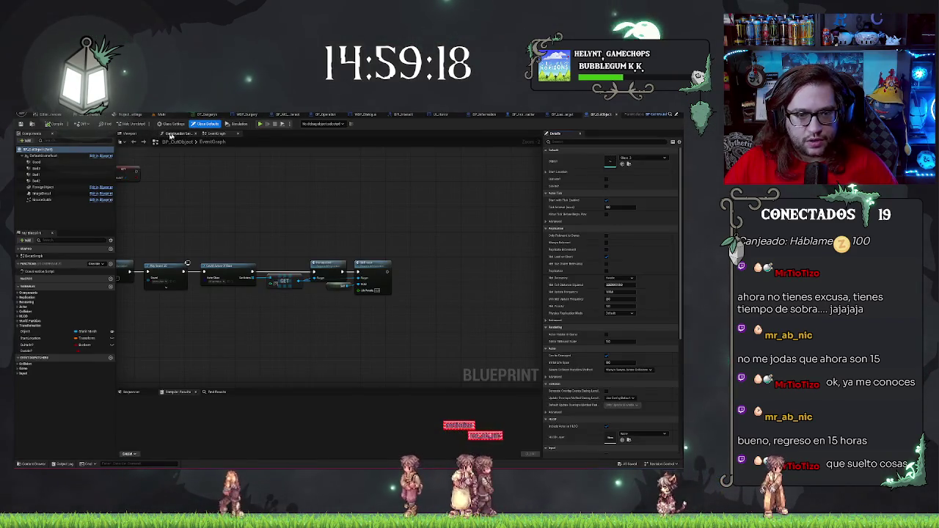
{"action": "left_click", "coordinate": [183, 134]}
{"action": "left_click", "coordinate": [122, 134]}
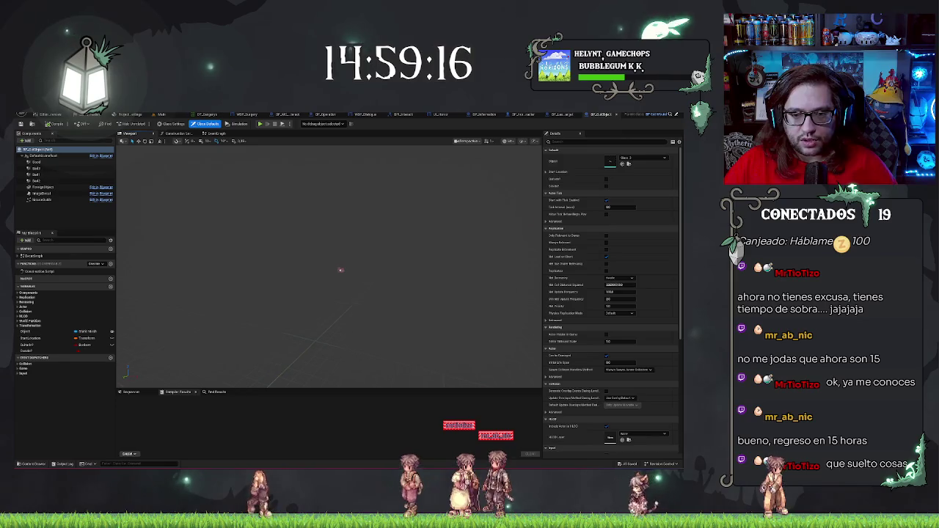
{"action": "left_click_drag", "start_coordinate": [330, 294], "coordinate": [172, 220]}
{"action": "left_click_drag", "start_coordinate": [345, 198], "coordinate": [358, 197]}
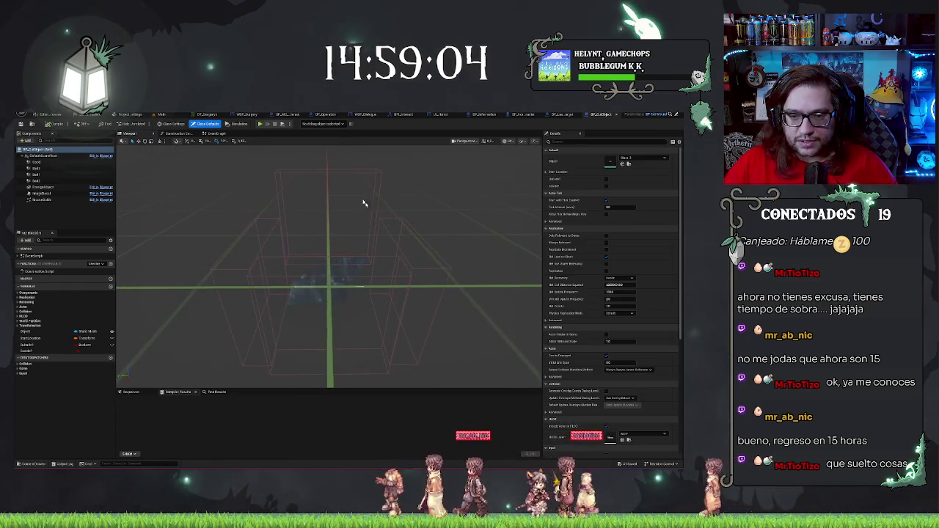
Select both box components, frame them in the view, and save BP_CalObject
{"action": "left_click", "coordinate": [36, 181]}
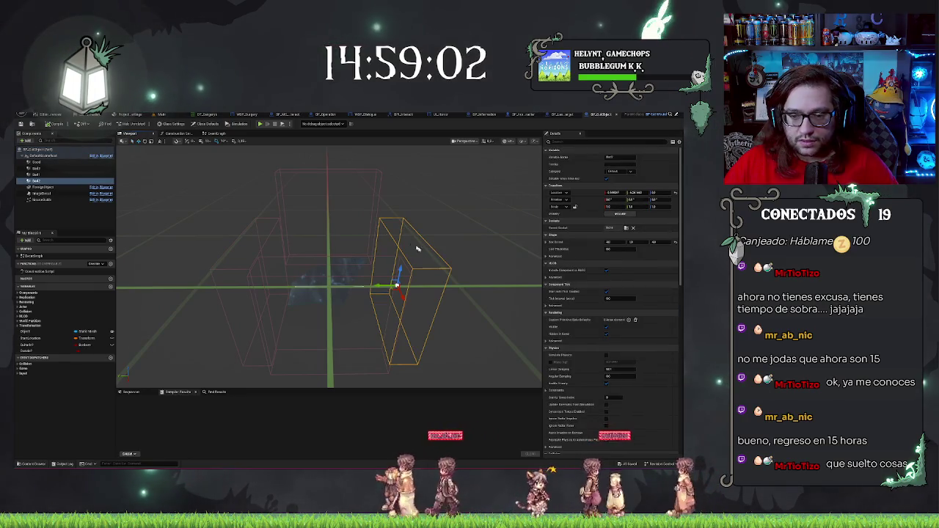
{"action": "scroll", "coordinate": [413, 247], "scroll_direction": "up", "scroll_amount": 5}
{"action": "scroll", "coordinate": [307, 147], "scroll_direction": "down", "scroll_amount": 5}
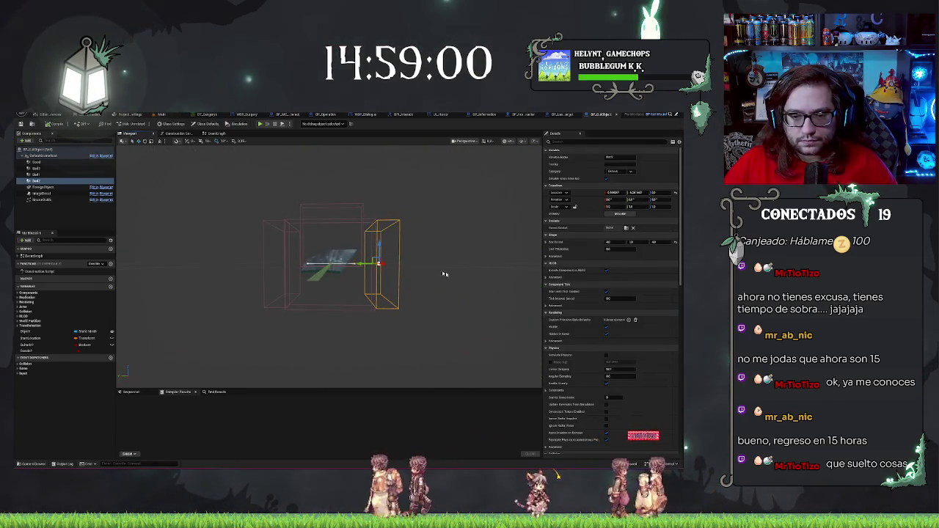
{"action": "left_click", "coordinate": [264, 266], "text": "ctrl"}
{"action": "left_click_drag", "start_coordinate": [381, 270], "coordinate": [322, 297]}
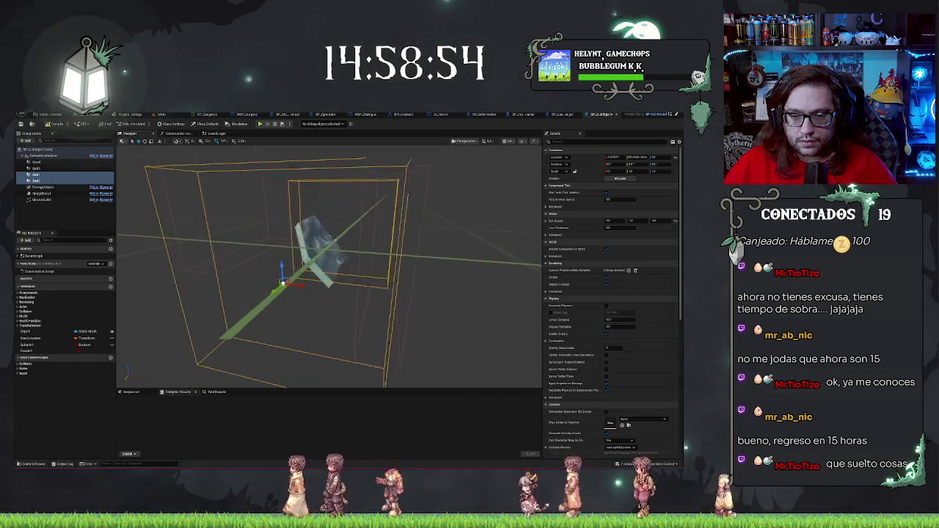
{"action": "key", "text": "f"}
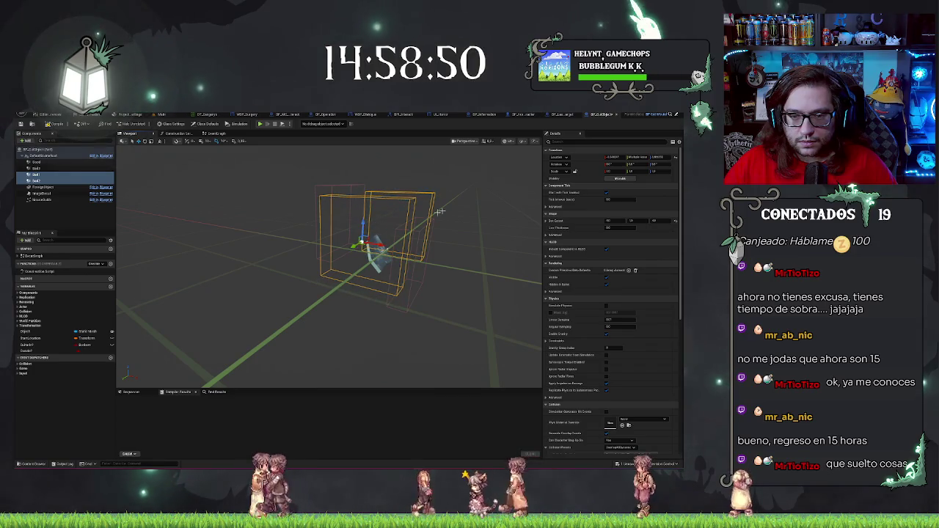
{"action": "key", "text": "ctrl+s"}
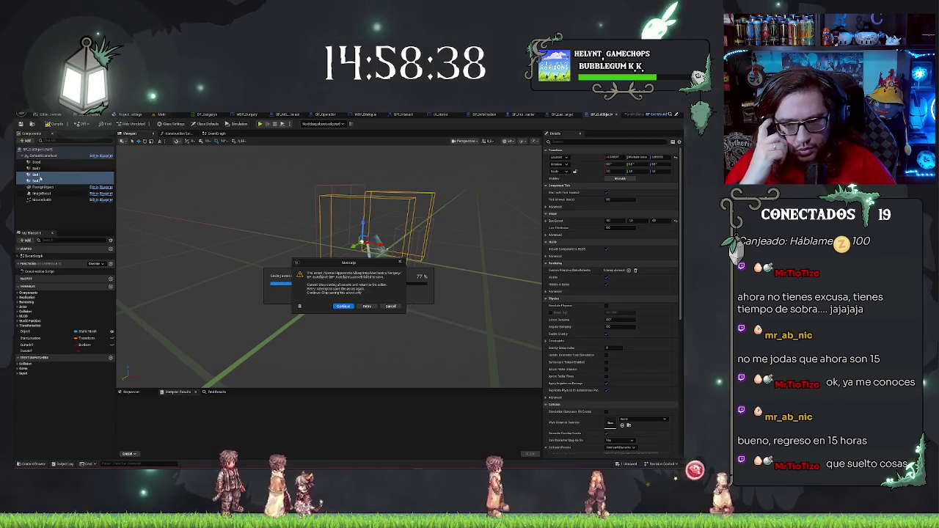
Retry the BP_CalObject save, then dismiss the Packages Failed To Save message
{"action": "left_click", "coordinate": [366, 306]}
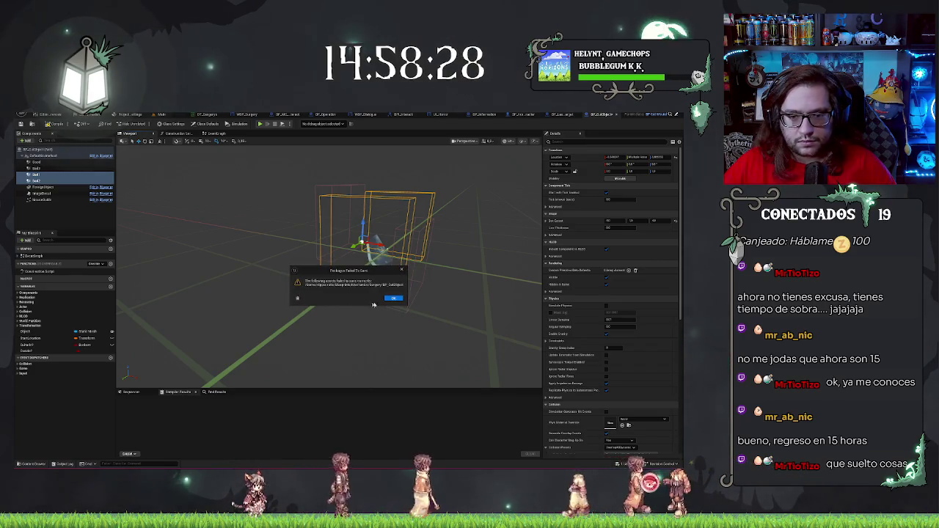
{"action": "left_click", "coordinate": [345, 307]}
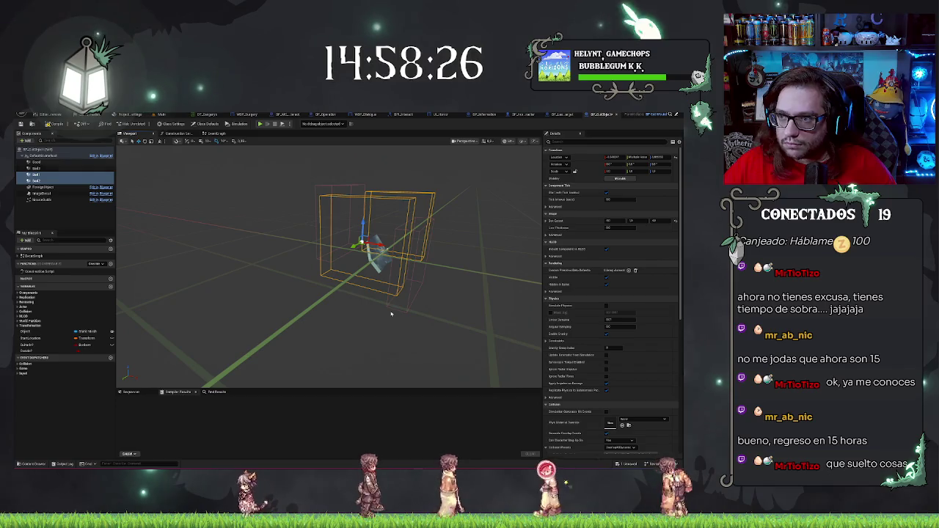
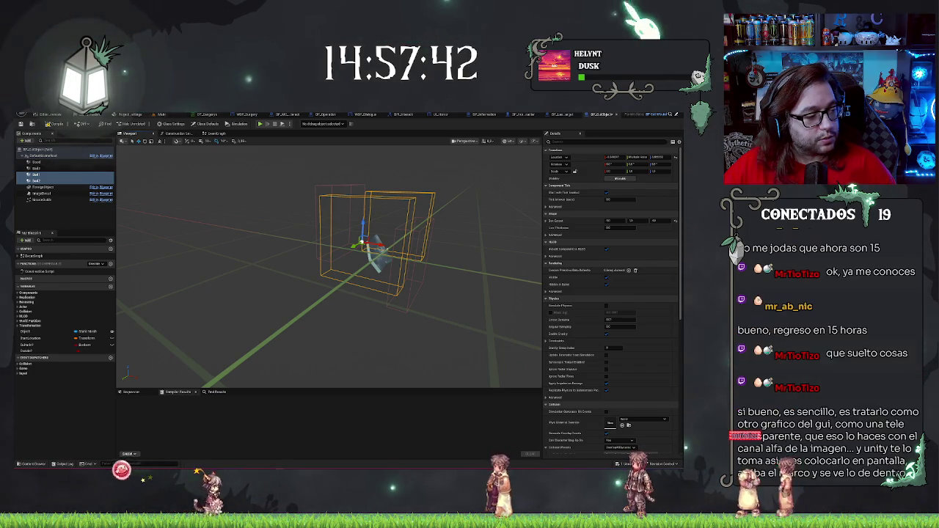
Compile BP_CutObject, cancel the failed save, and bring its Event Graph back into view
{"action": "left_click_drag", "start_coordinate": [272, 324], "coordinate": [286, 331]}
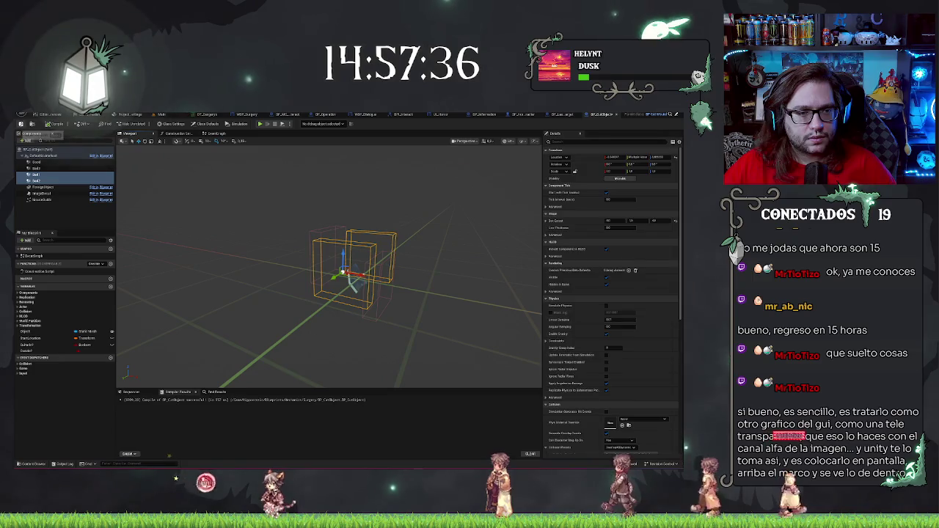
{"action": "left_click", "coordinate": [55, 124]}
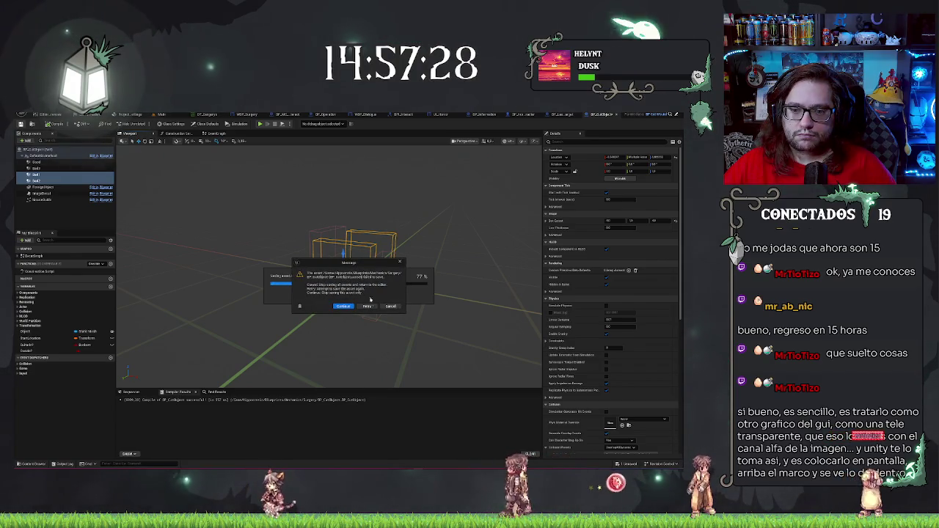
{"action": "left_click", "coordinate": [389, 307]}
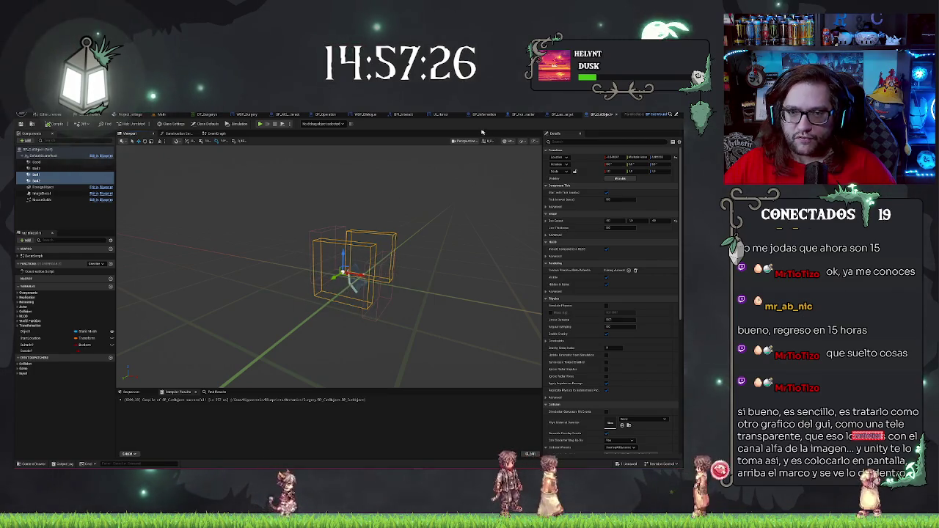
{"action": "left_click", "coordinate": [215, 134]}
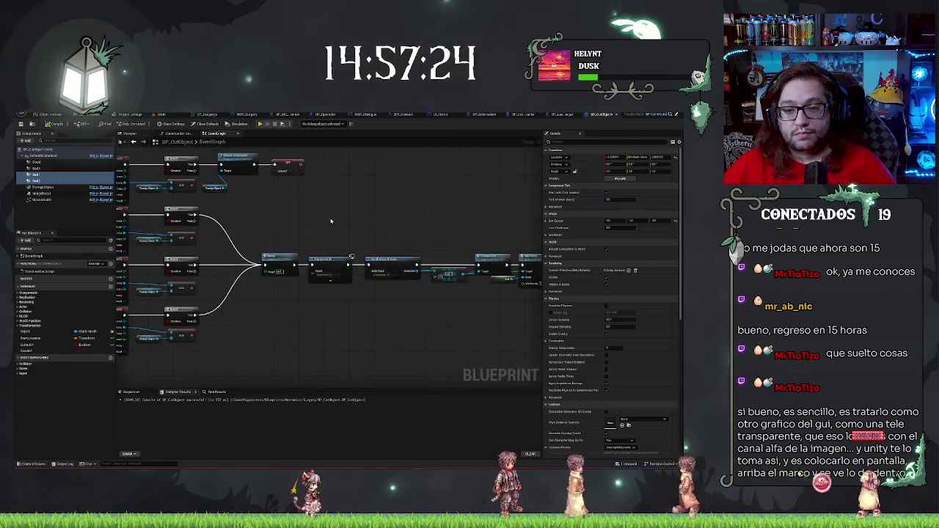
Retry saving BP_CutObject with Ctrl+S, cancel the failure, and return to the main level editor
{"action": "scroll", "coordinate": [330, 220], "scroll_direction": "up", "scroll_amount": 3}
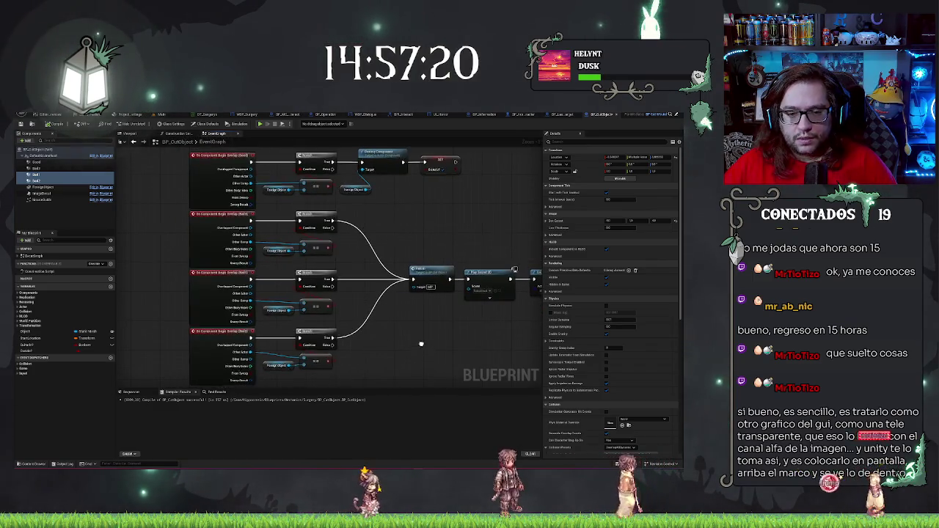
{"action": "key", "text": "ctrl+s"}
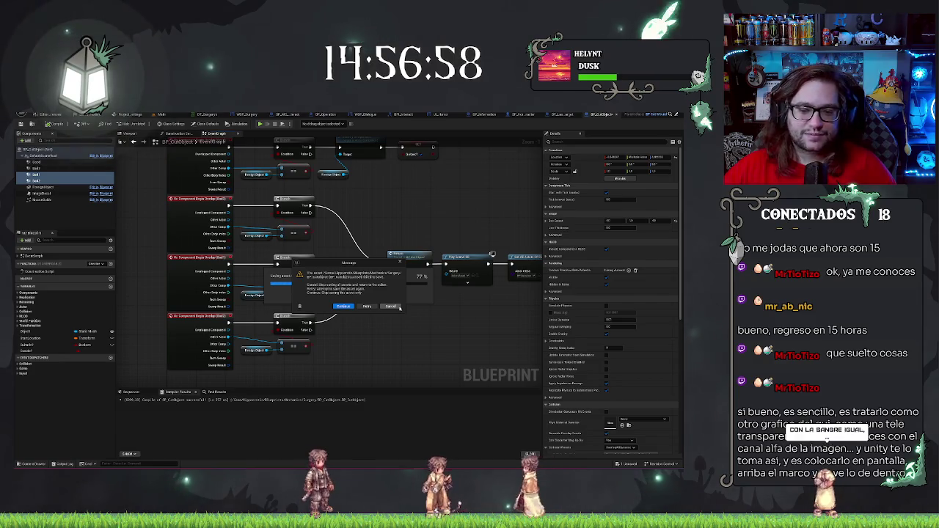
{"action": "left_click", "coordinate": [392, 307]}
{"action": "left_click", "coordinate": [160, 114]}
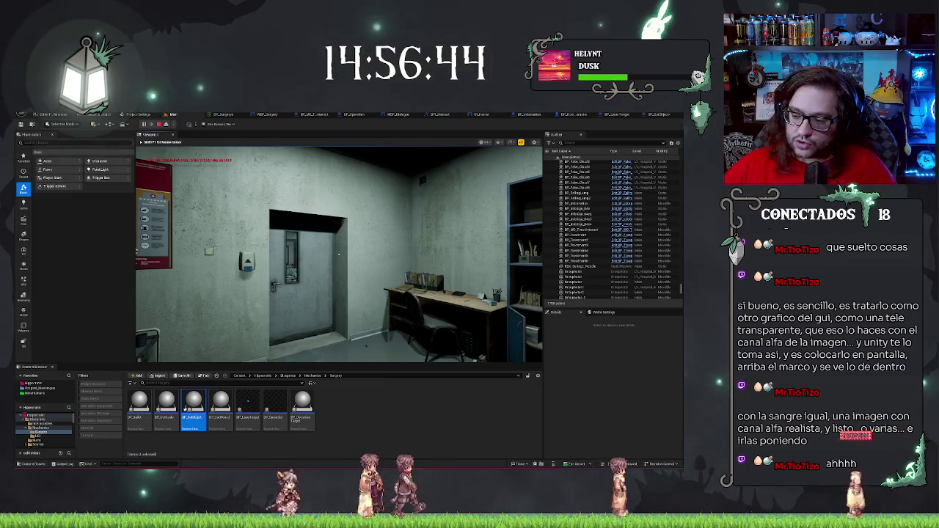
Strafe right and walk forward to the office door, then interact to pass through it
{"action": "key", "text": "d"}
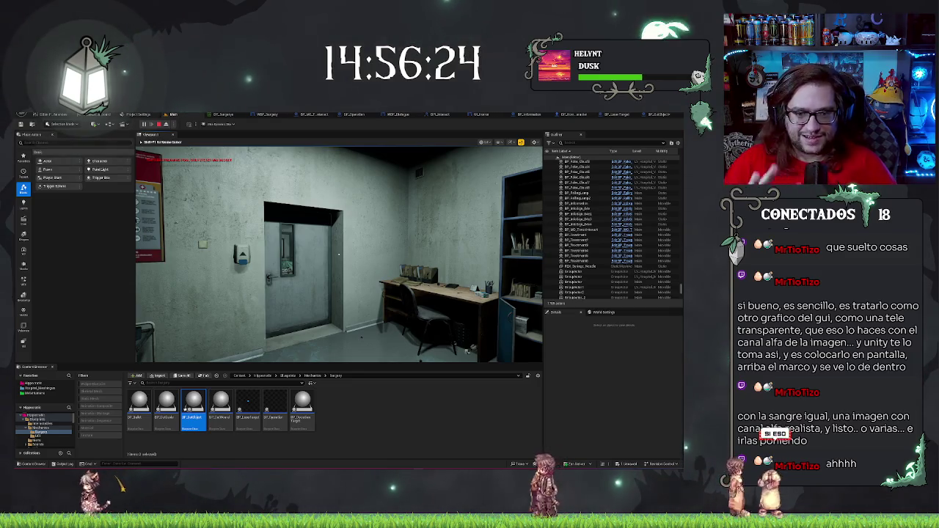
{"action": "key", "text": "w"}
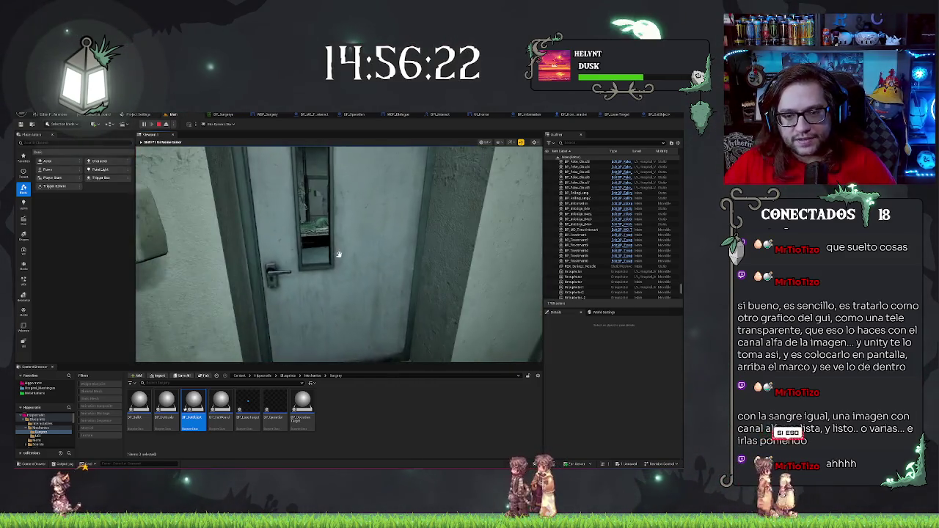
{"action": "left_click", "coordinate": [338, 255]}
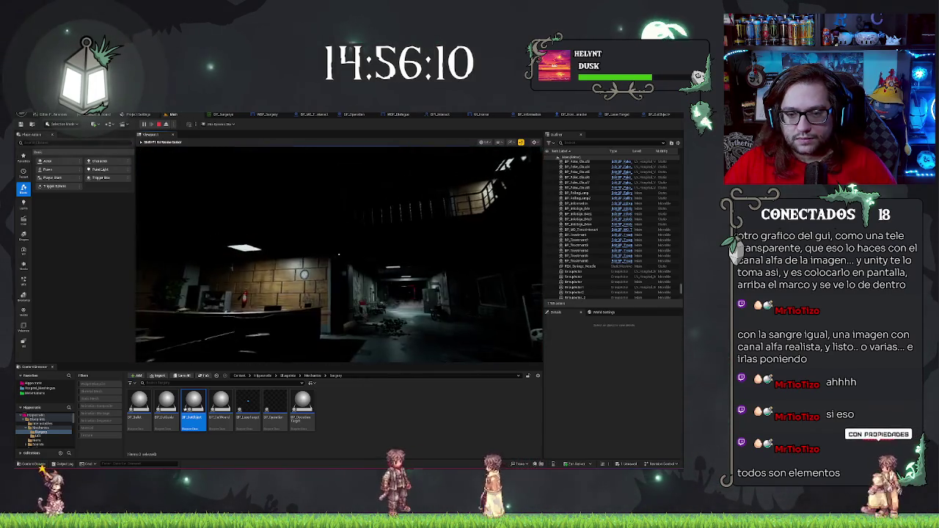
Stop the play session, attempt to save all packages, and cancel the failed save
{"action": "key", "text": "Escape"}
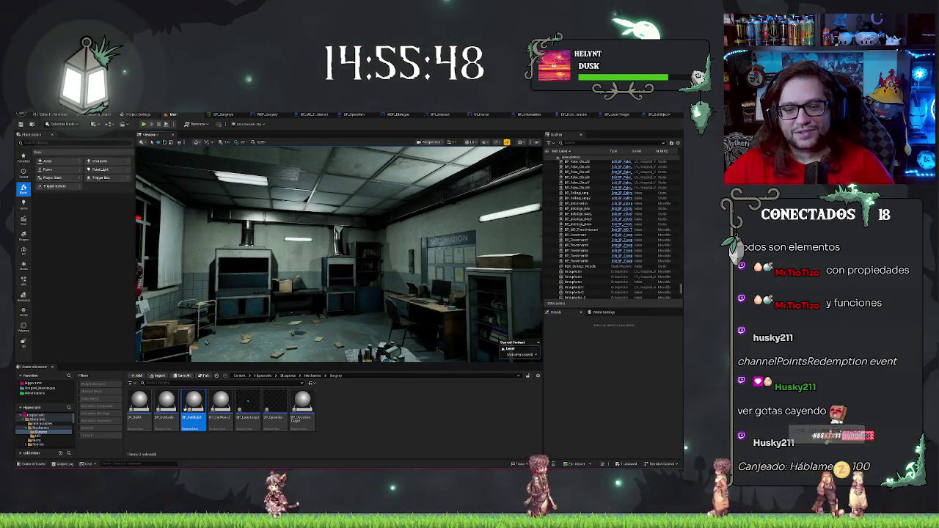
{"action": "key", "text": "ctrl+s"}
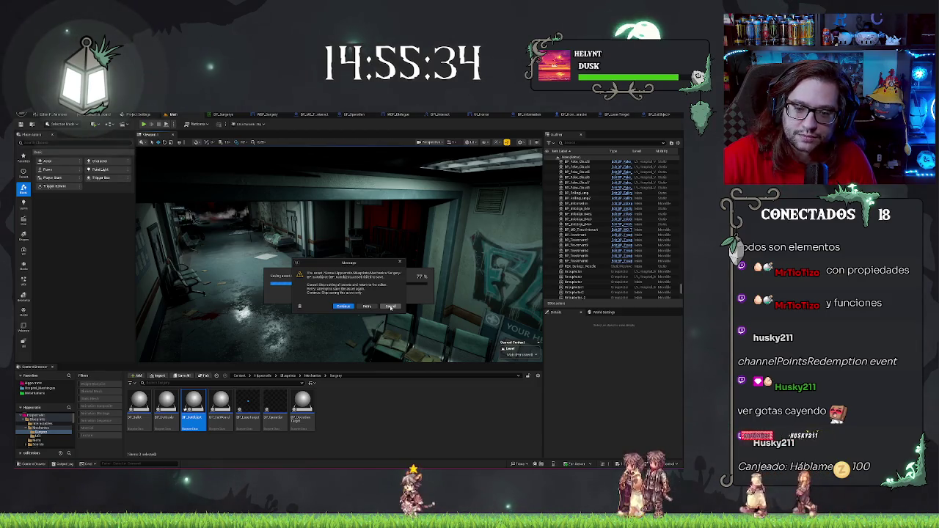
{"action": "left_click", "coordinate": [390, 307]}
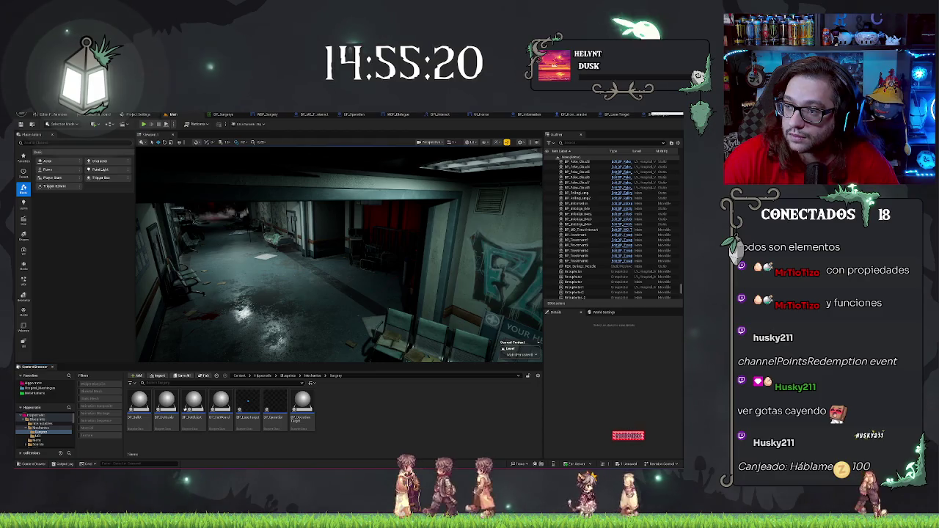
Quit the editor discarding BP_DollObject changes, then bring up the Windows Run prompt
{"action": "key", "text": "ctrl+shift+s"}
{"action": "left_click", "coordinate": [396, 349]}
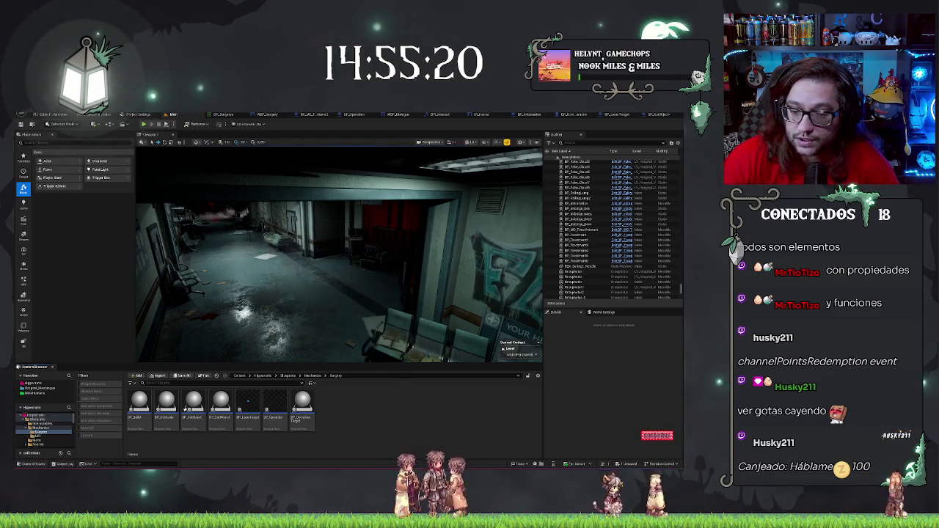
{"action": "key", "text": "super+r"}
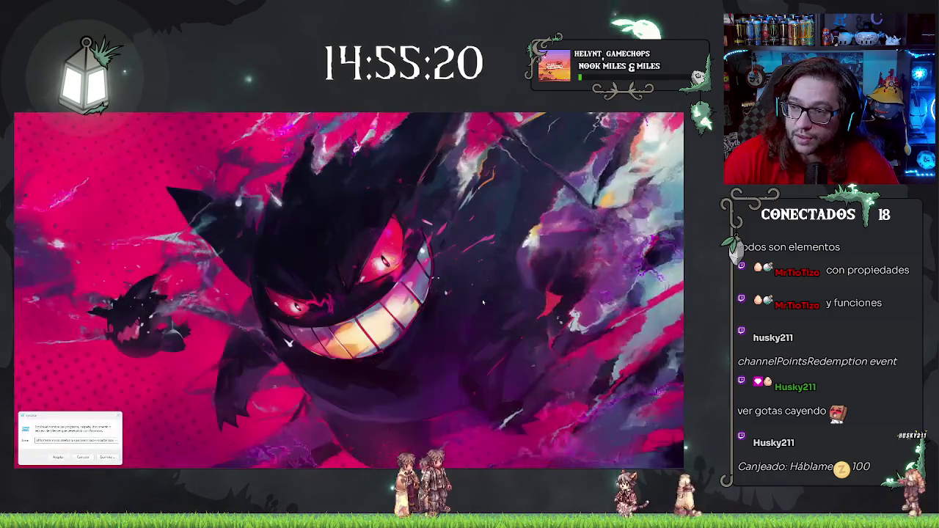
Dismiss the Run prompt and switch to the relaunched editor showing BP_CutObject's Event Graph
{"action": "left_click", "coordinate": [85, 457]}
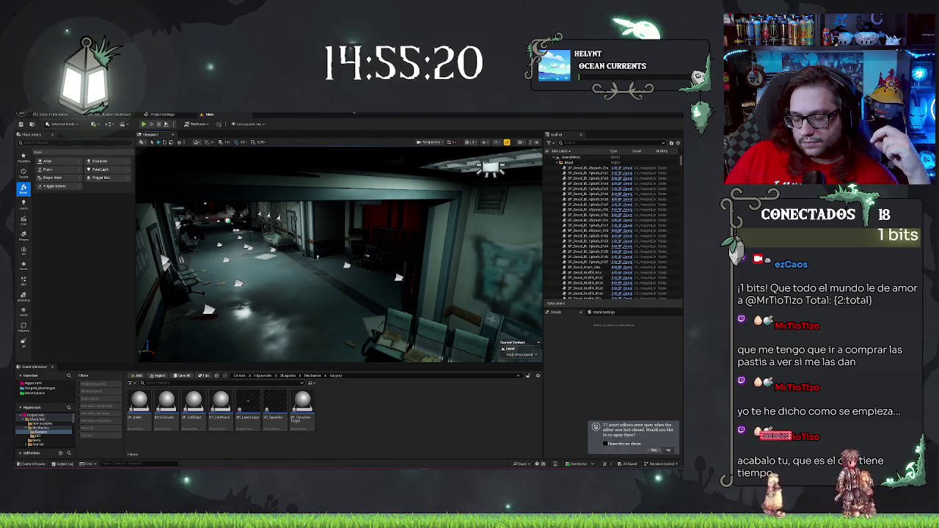
{"action": "key", "text": "alt+Tab"}
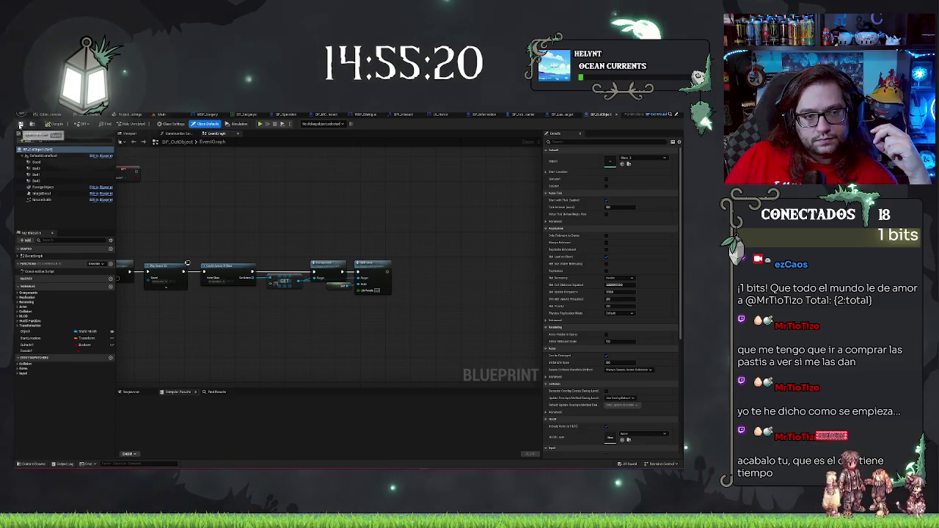
Save BP_CutObject with Ctrl+S and, when it fails, open the Output Log from the error dialog
{"action": "key", "text": "ctrl+s"}
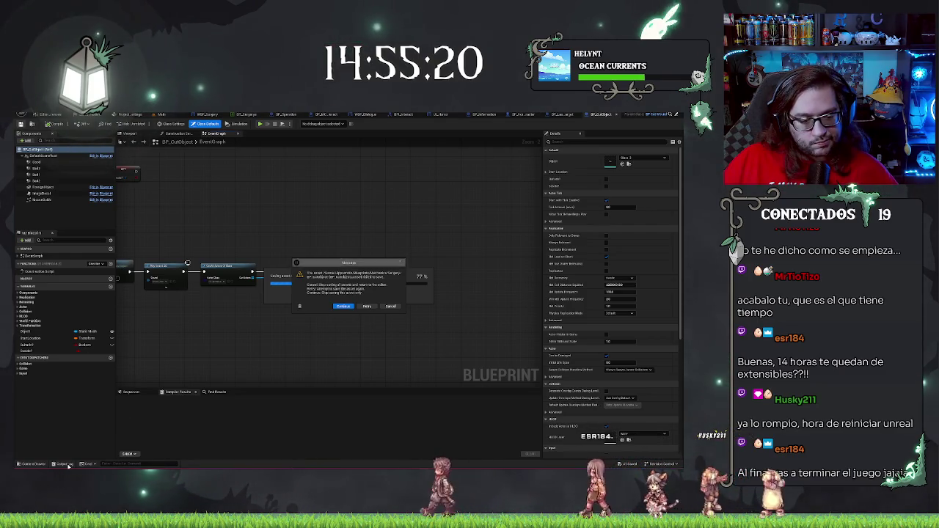
{"action": "left_click", "coordinate": [343, 306]}
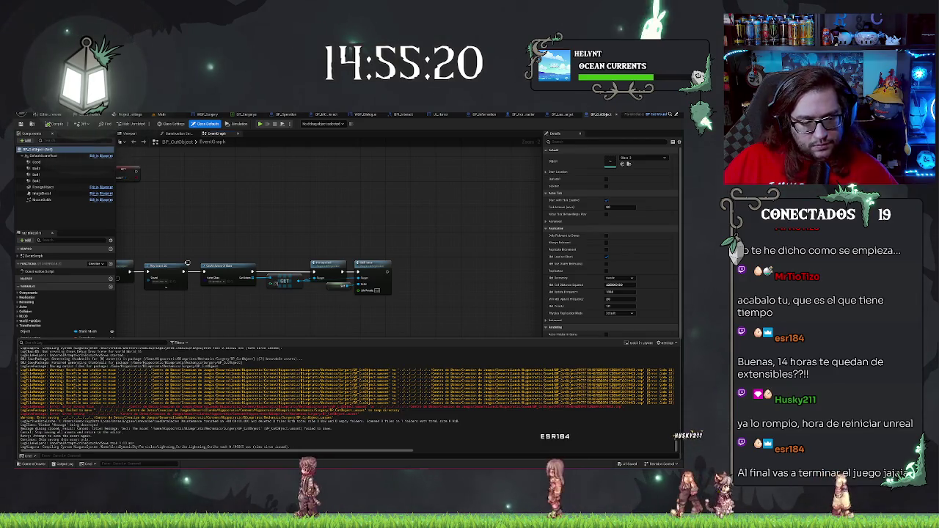
Select the failed-save warning lines in the Output Log, then close the log drawer
{"action": "mouse_move", "coordinate": [352, 402]}
{"action": "left_mouse_down"}
{"action": "mouse_move", "coordinate": [66, 406]}
{"action": "mouse_move", "coordinate": [623, 411]}
{"action": "mouse_move", "coordinate": [363, 421]}
{"action": "mouse_move", "coordinate": [399, 416]}
{"action": "left_mouse_up"}
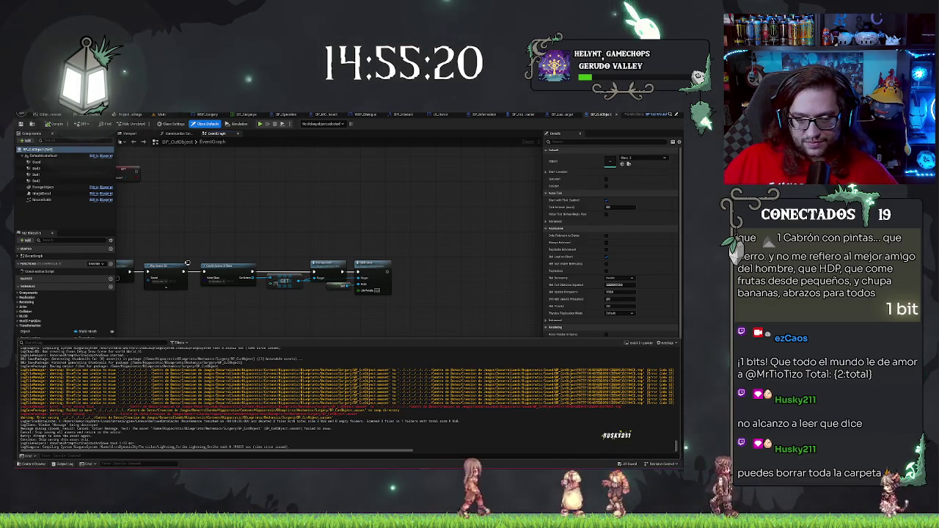
{"action": "left_click_drag", "start_coordinate": [293, 370], "coordinate": [513, 403]}
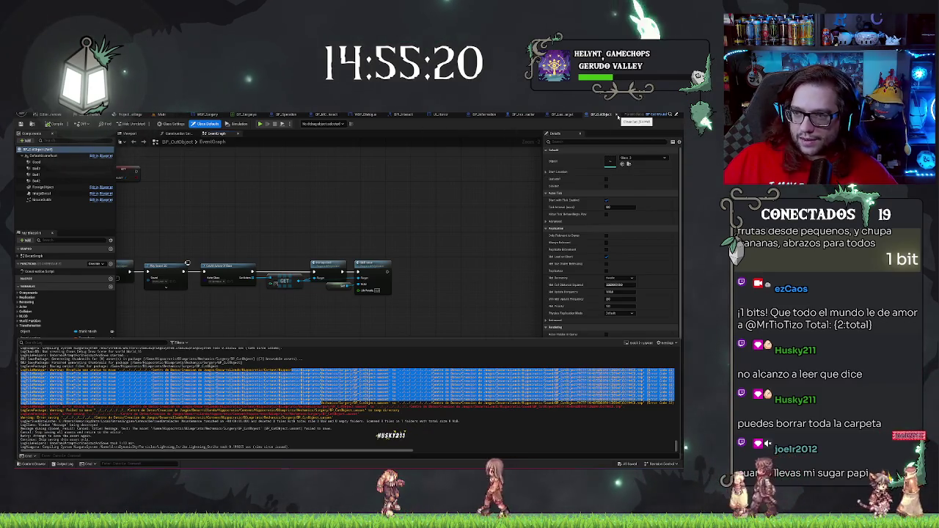
{"action": "left_click", "coordinate": [464, 222]}
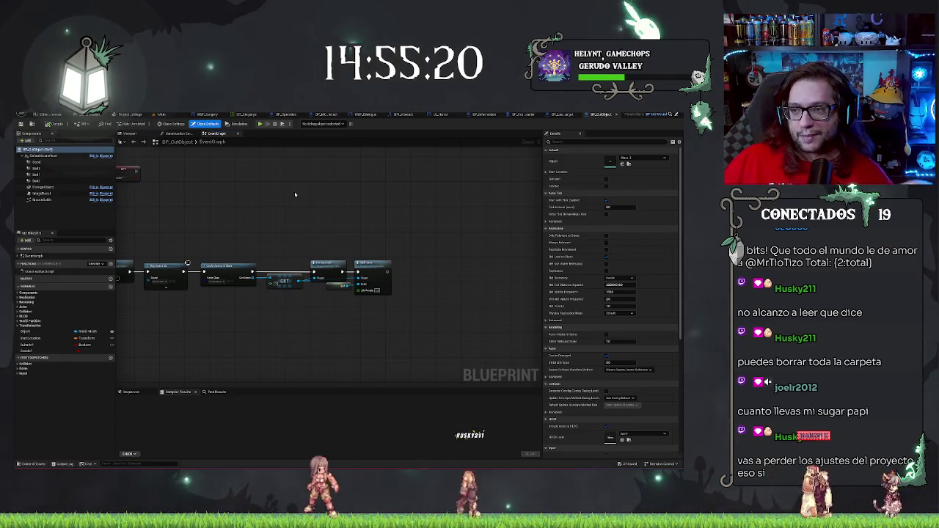
Attempt another save of BP_CutObject and view the Output Log from the failure message
{"action": "key", "text": "ctrl+s"}
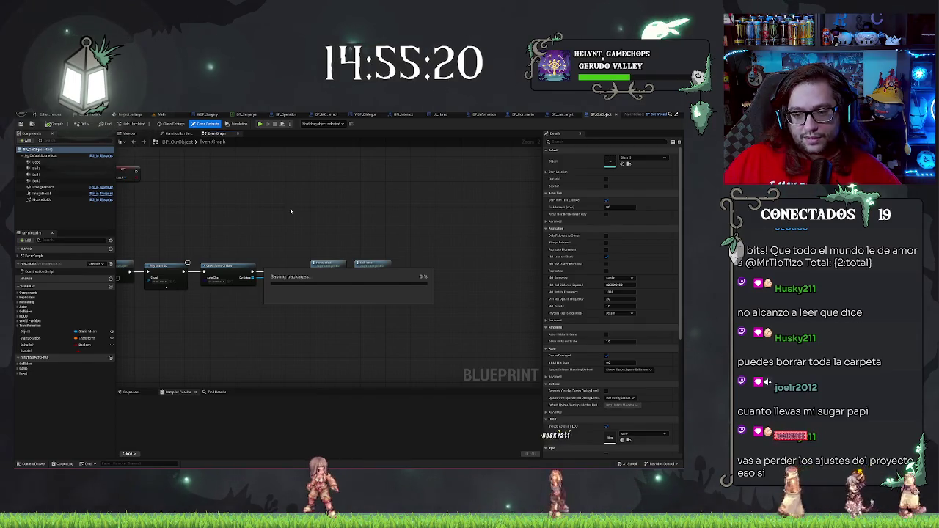
{"action": "left_click", "coordinate": [387, 307]}
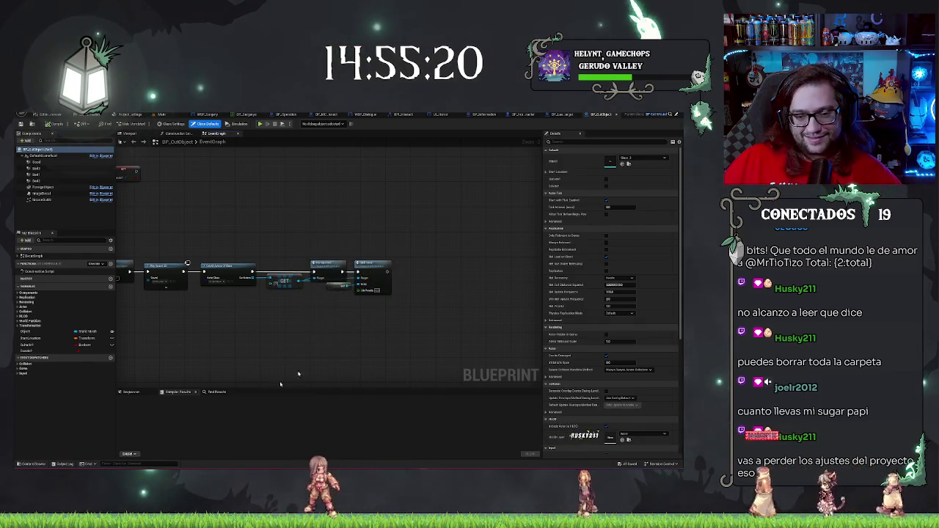